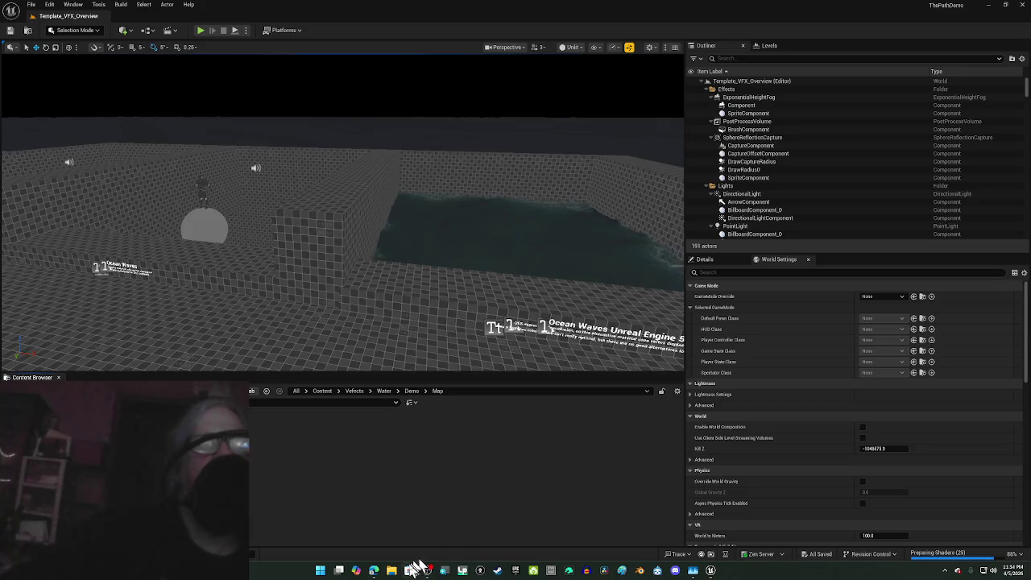
Step: Fly the viewport camera across the level to the Underwater Post Process area
left_click(426, 570)
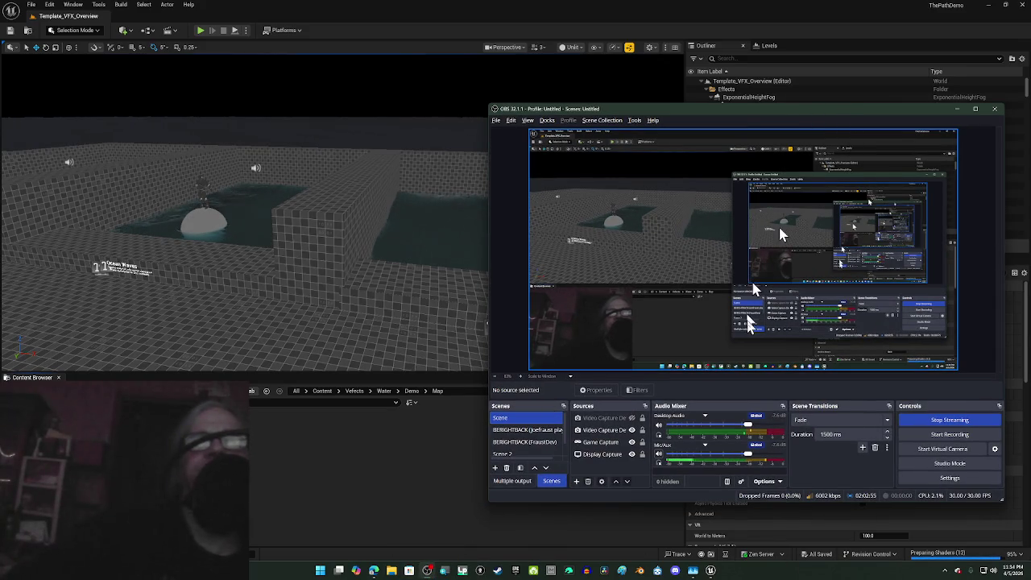
left_click(958, 110)
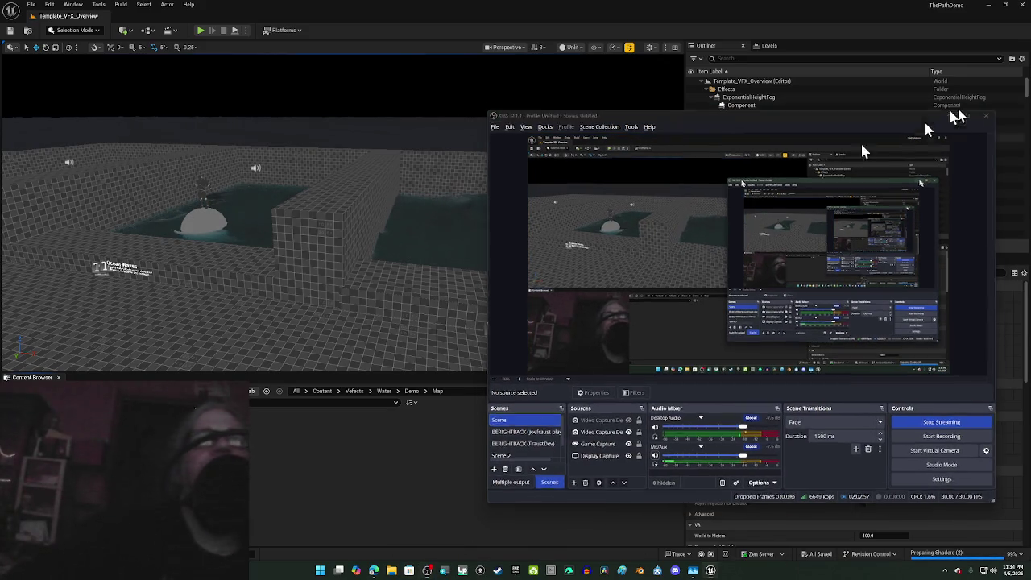
mouse_move(394, 291)
left_mouse_down()
mouse_move(323, 273)
mouse_move(394, 292)
left_mouse_up()
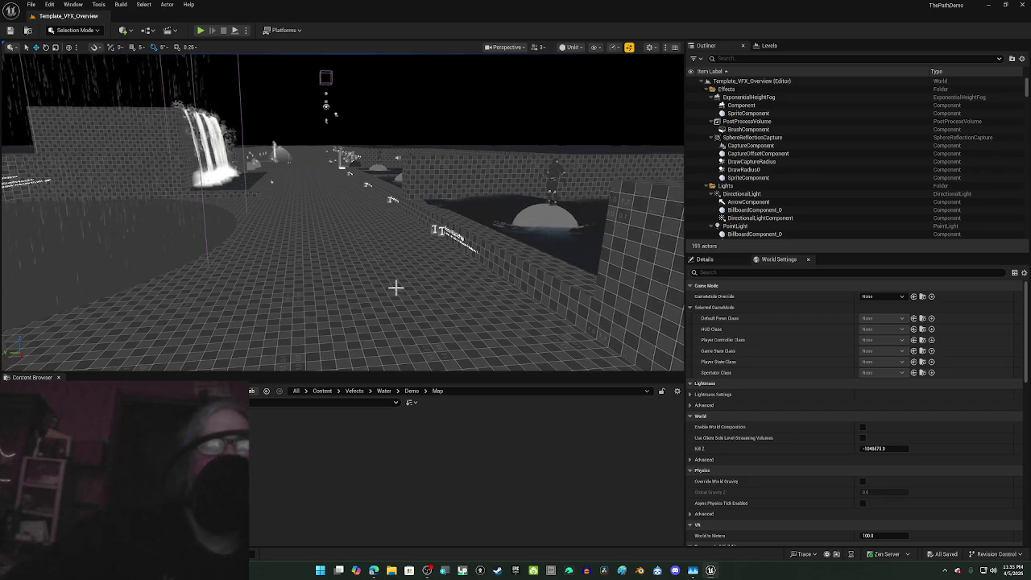
mouse_move(395, 287)
left_mouse_down()
mouse_move(241, 278)
mouse_move(193, 285)
mouse_move(210, 282)
mouse_move(185, 270)
mouse_move(184, 242)
mouse_move(189, 286)
left_mouse_up()
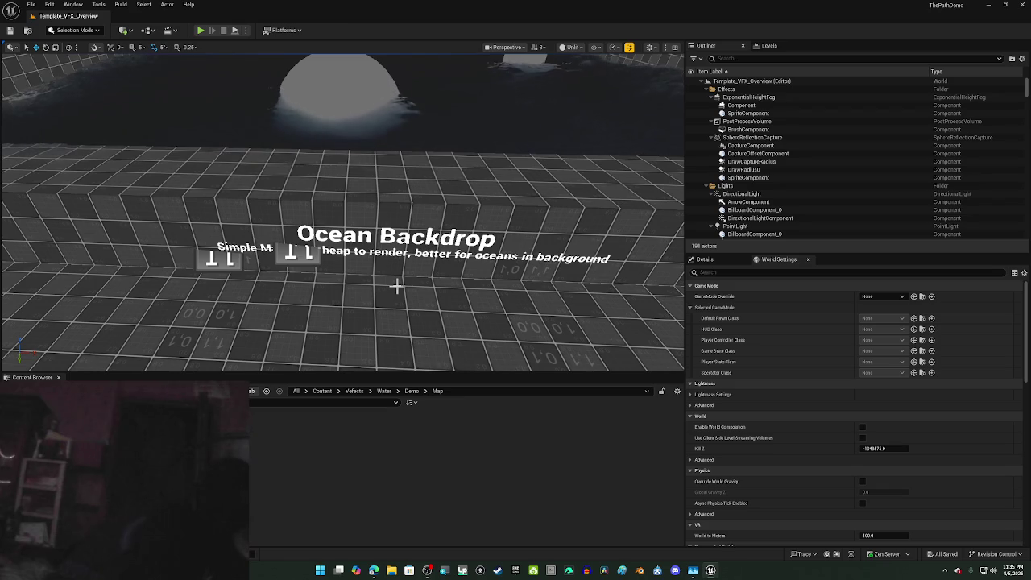
Step: Hide the editor icons over the Ocean Backdrop sign and move over the Calm Water pools
key("g")
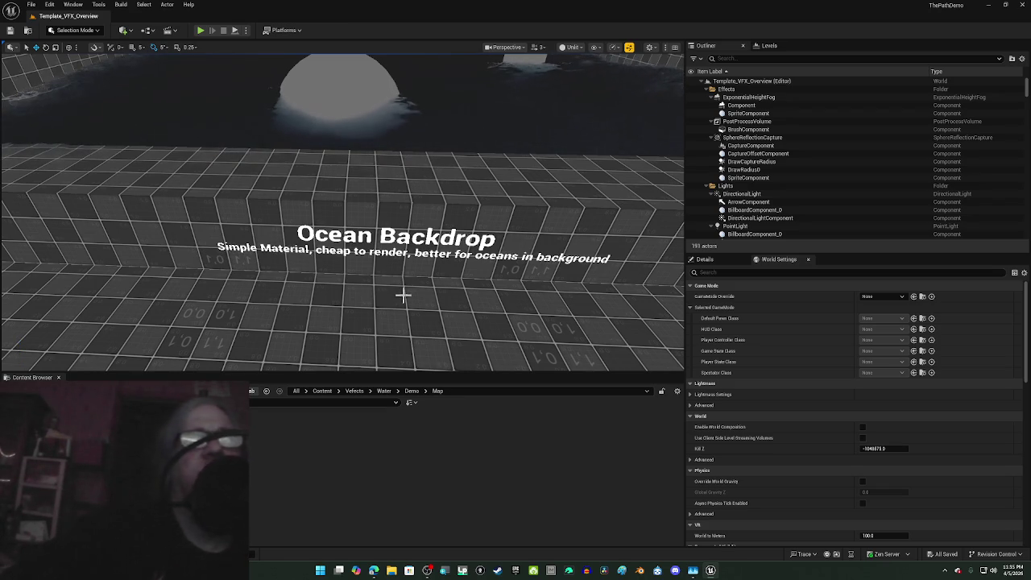
scroll(395, 288, "down", 5)
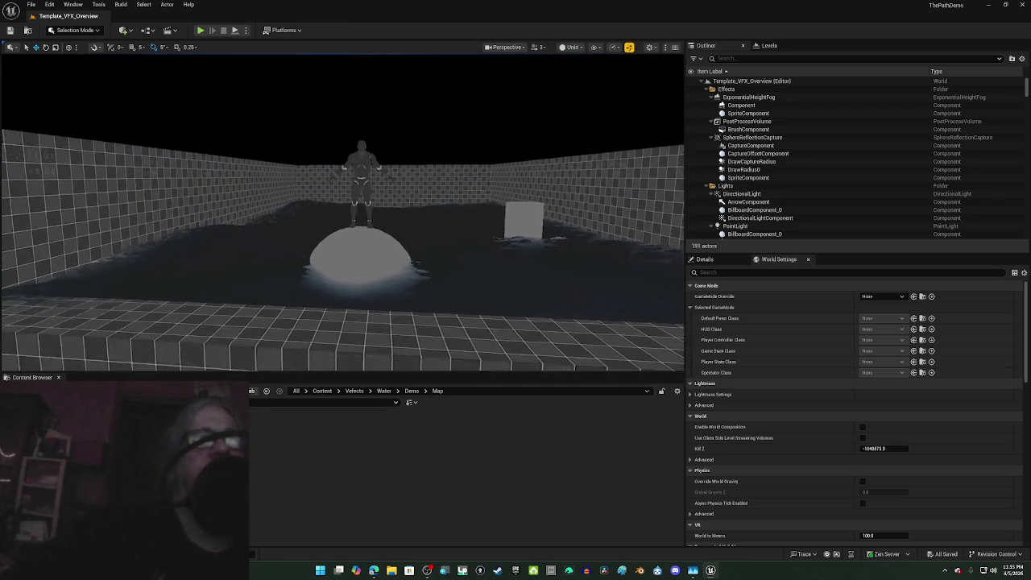
key("Left")
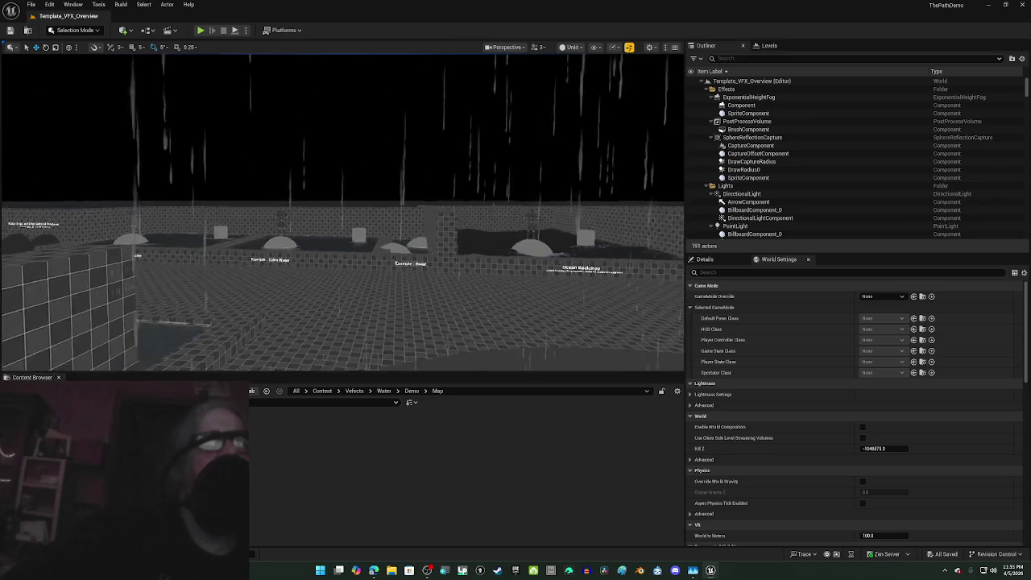
key("Up")
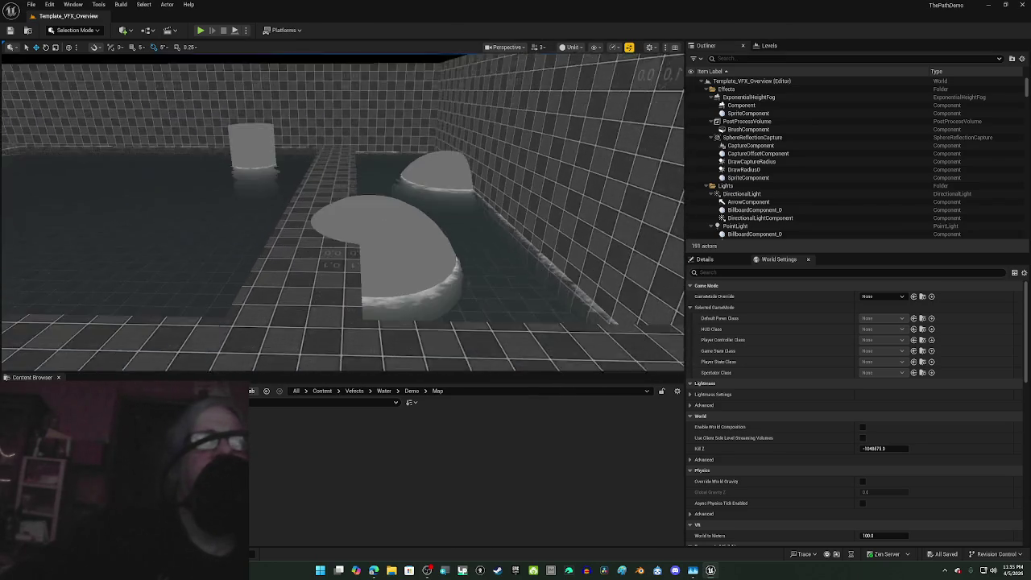
key("Left")
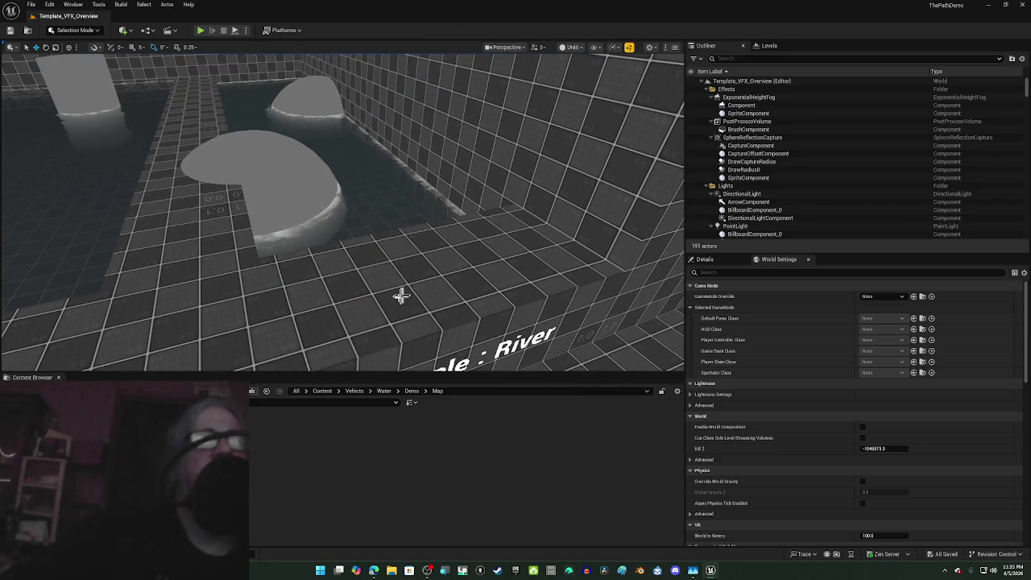
key("Left")
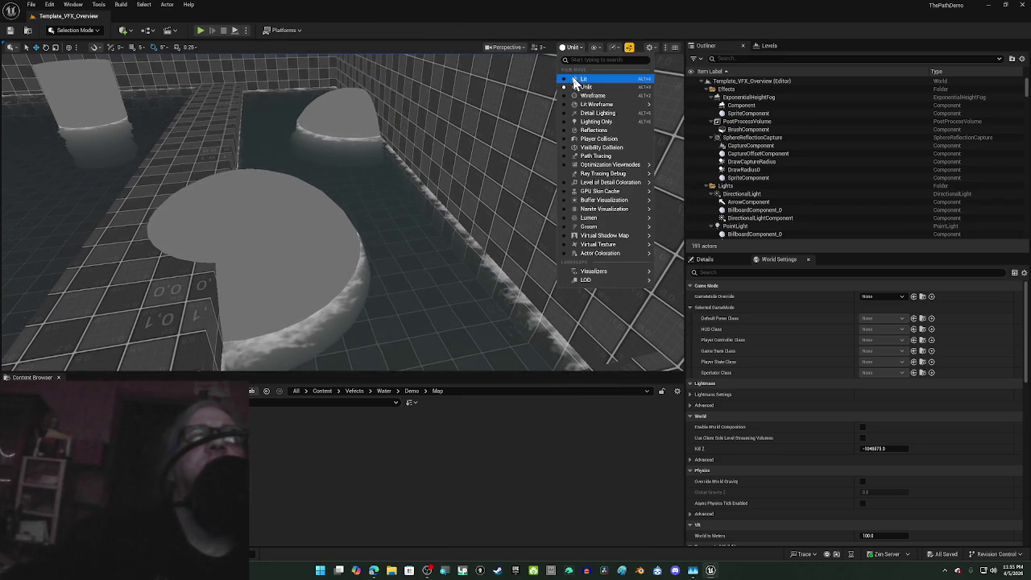
Step: Switch the viewport to Lit shading and fly forward along the pool toward the rain
left_click(574, 81)
key("Up")
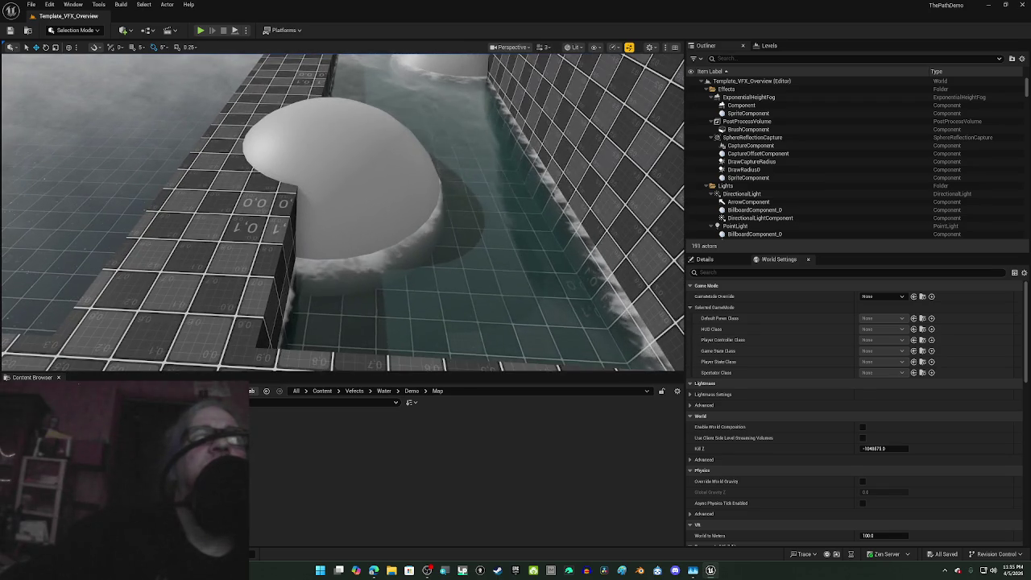
key("Left")
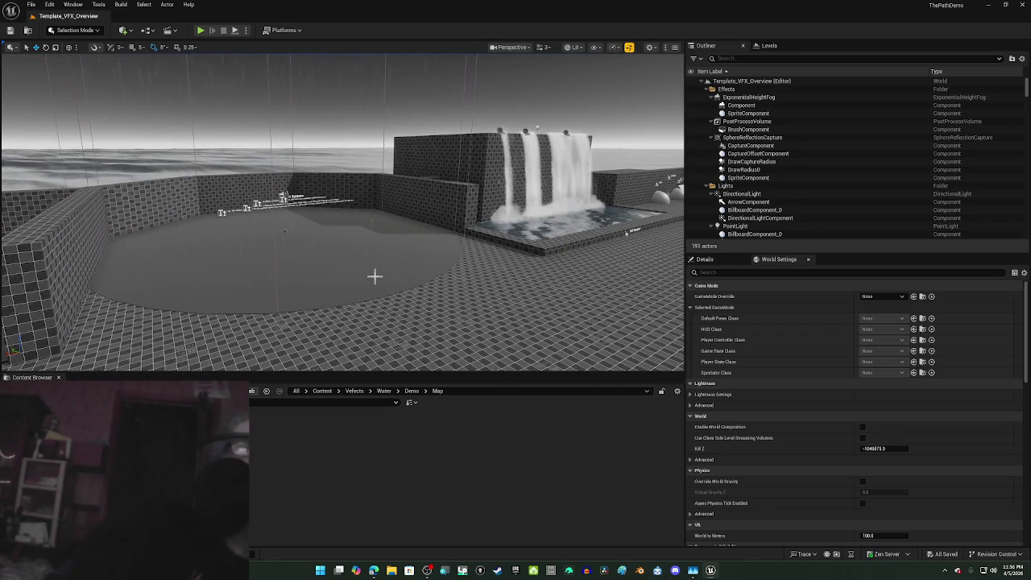
Step: Fly into the rain area to read the Rain System labels, pull back, then Play In Editor
left_click_drag(374, 276, 375, 202)
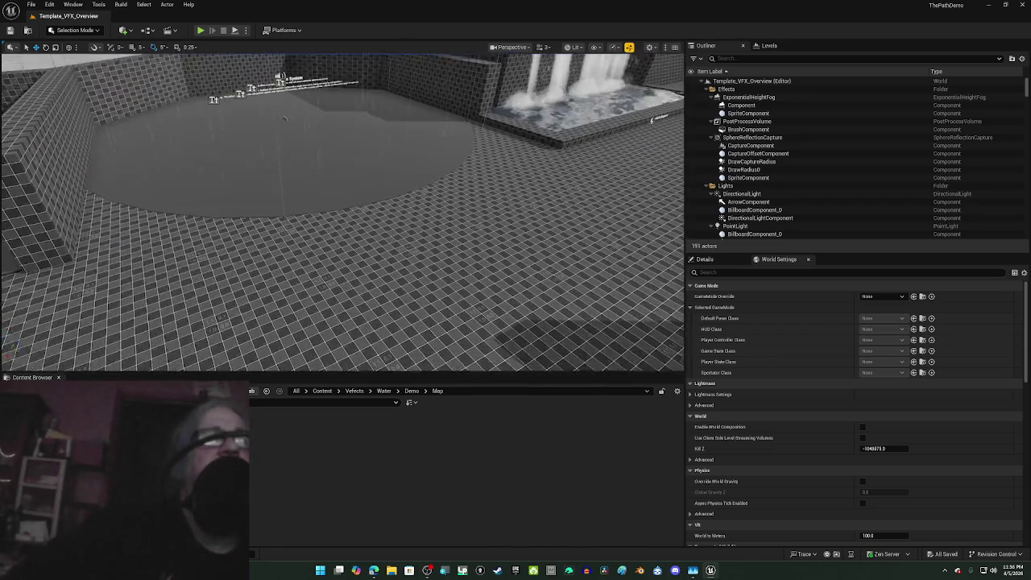
mouse_move(308, 197)
left_mouse_down()
mouse_move(307, 56)
mouse_move(307, 209)
left_mouse_up()
mouse_move(434, 143)
left_mouse_down()
mouse_move(345, 299)
mouse_move(358, 271)
left_mouse_up()
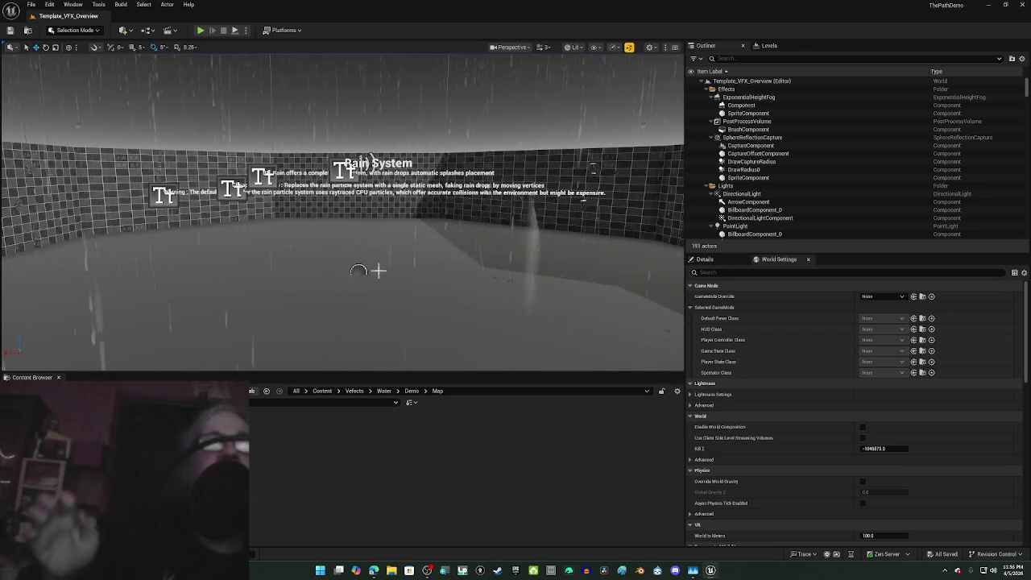
mouse_move(358, 271)
left_mouse_down()
mouse_move(358, 330)
mouse_move(358, 226)
mouse_move(358, 274)
mouse_move(358, 242)
mouse_move(358, 266)
mouse_move(387, 266)
left_mouse_up()
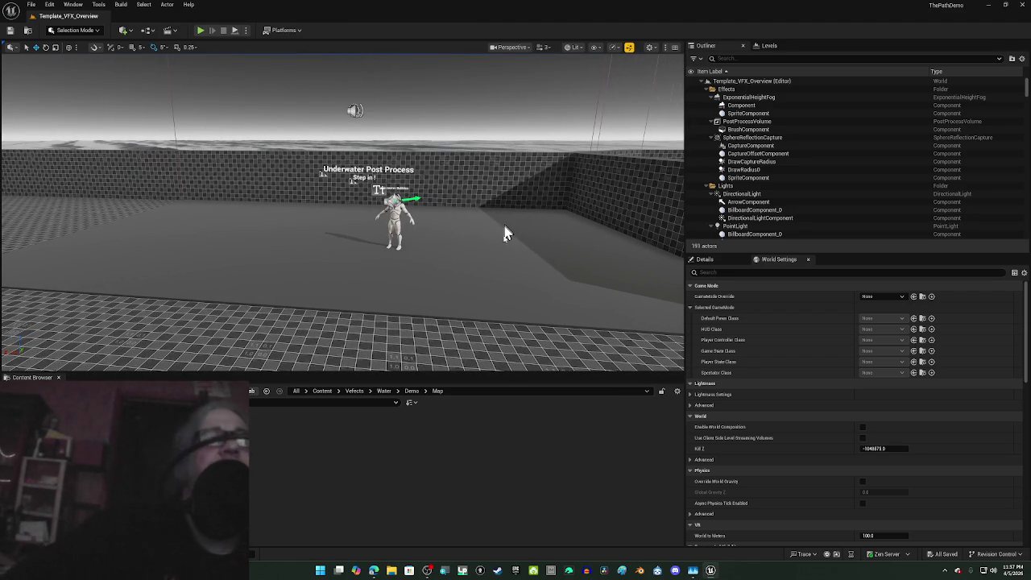
key("alt+p")
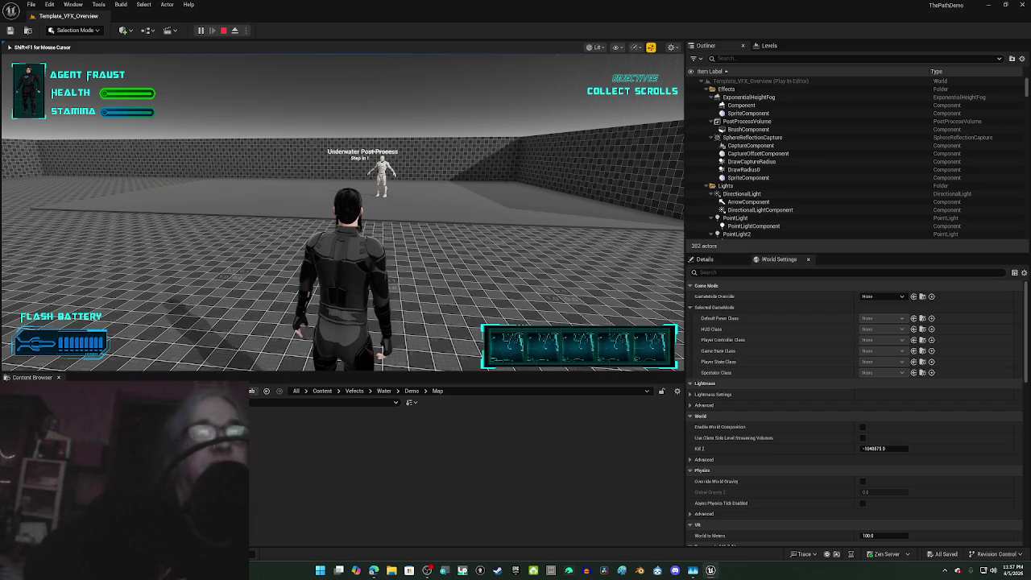
Step: Make the game view fullscreen and walk the character into the Underwater Post Process area
key("F11")
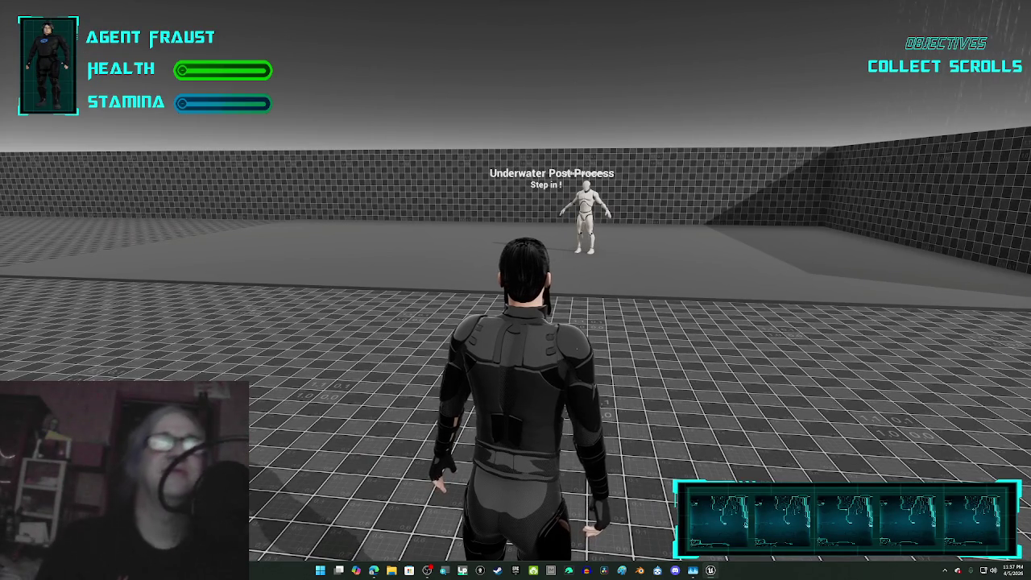
key("w")
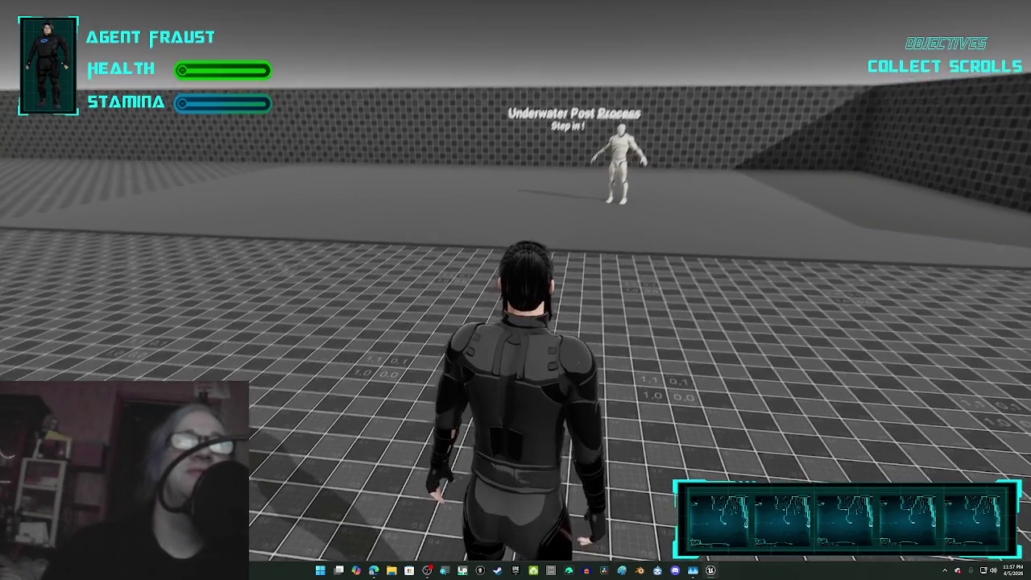
key("w")
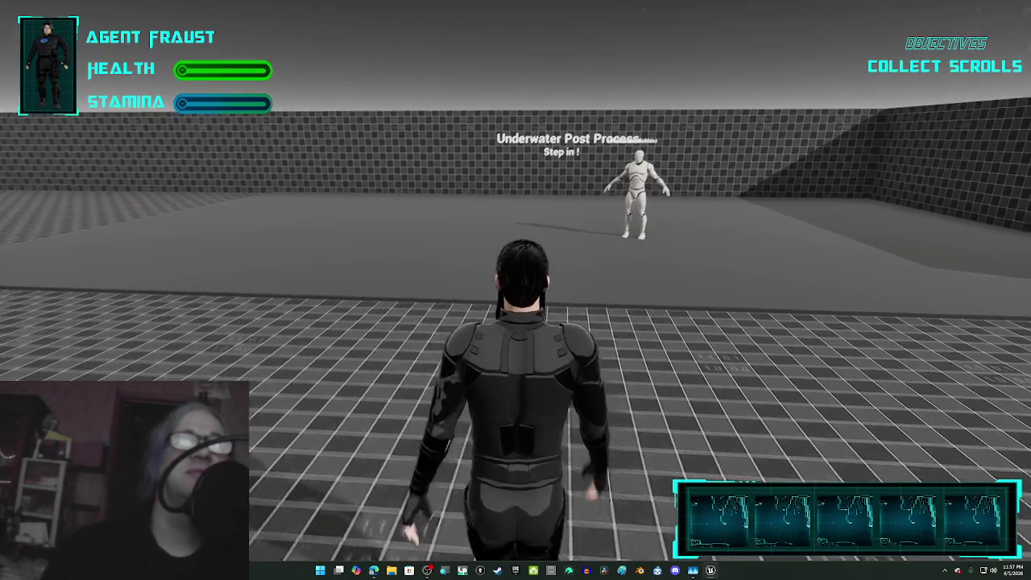
key("w")
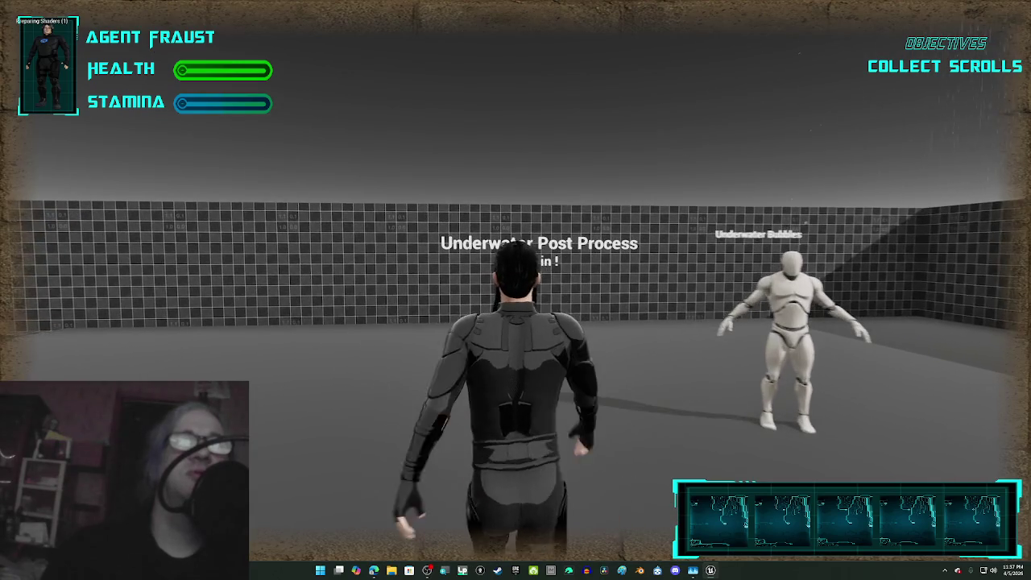
key("w")
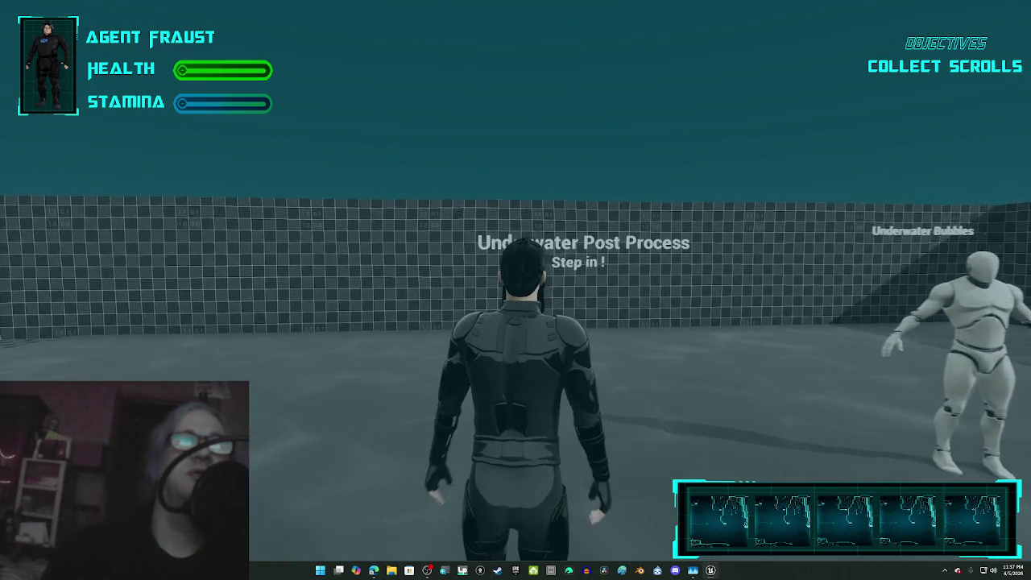
key("w")
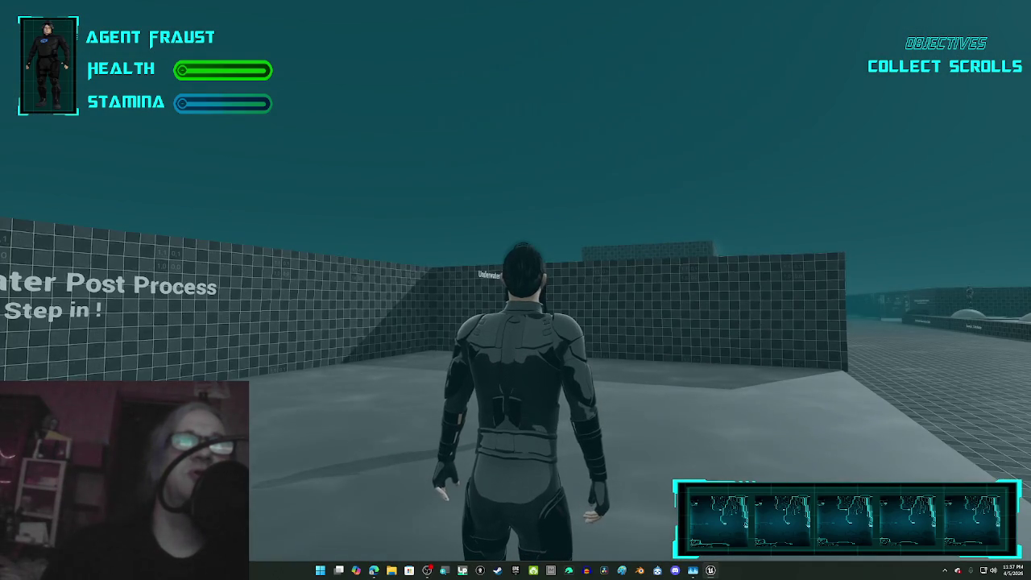
key("w")
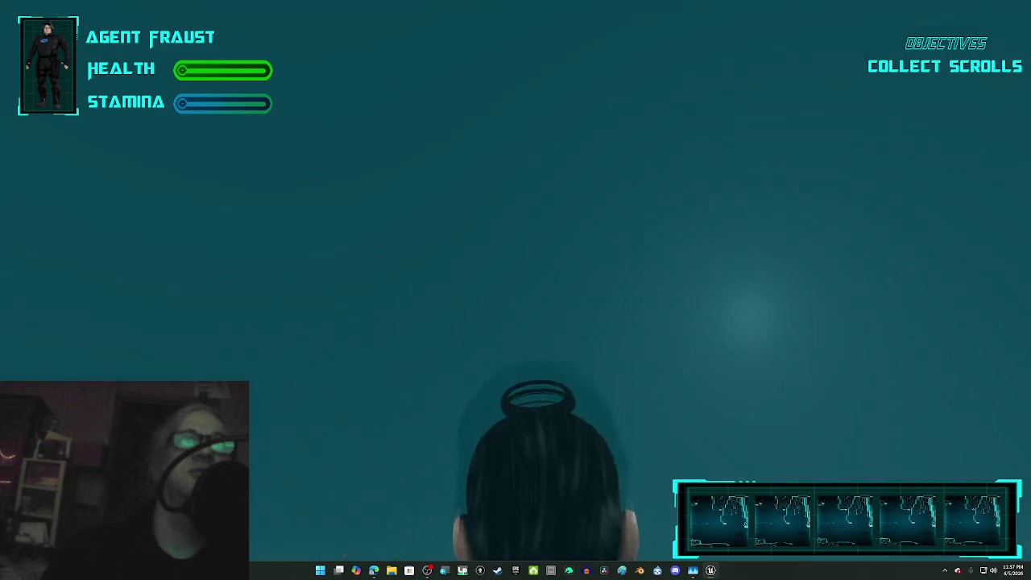
key("w")
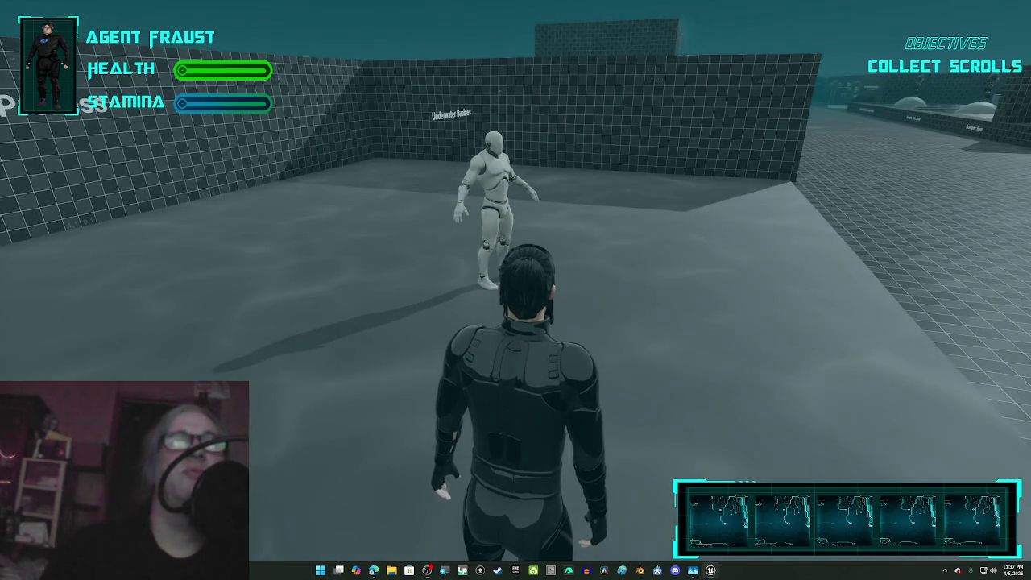
key("w")
Step: Turn toward the Ocean Waves signs, run to the pool wall, jump onto the ledge and drop down
key("d")
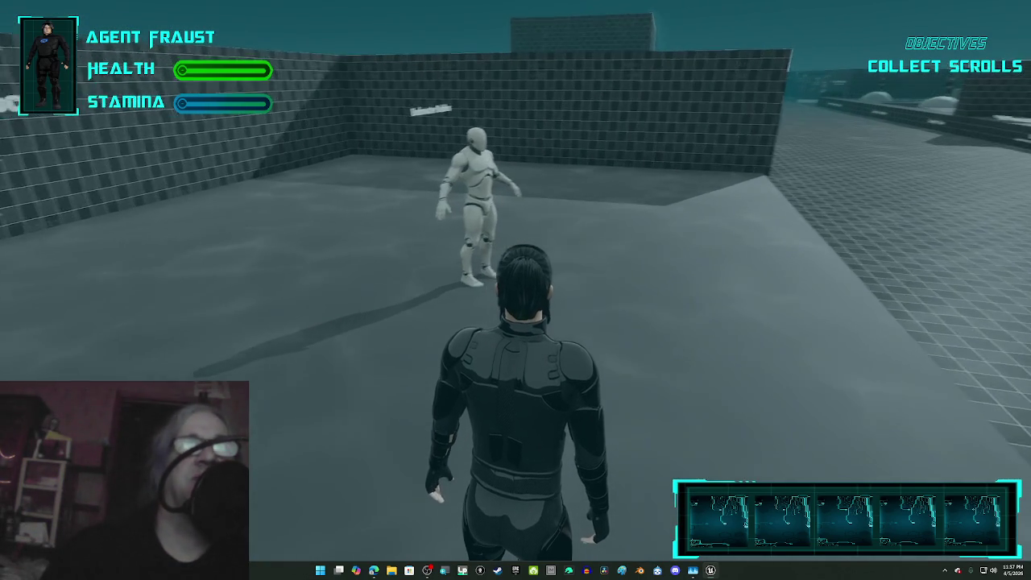
key("d")
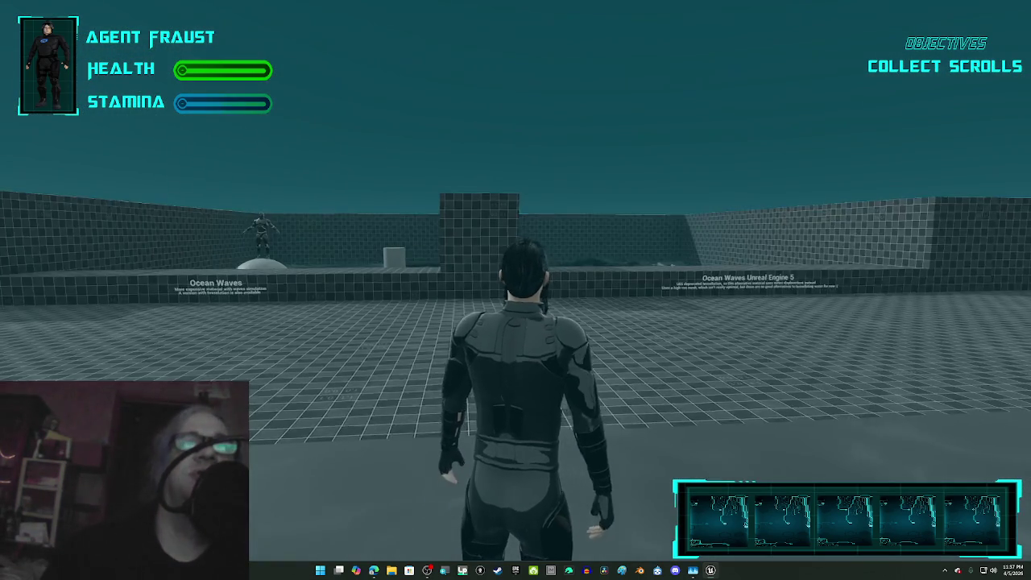
key("w")
key("w")
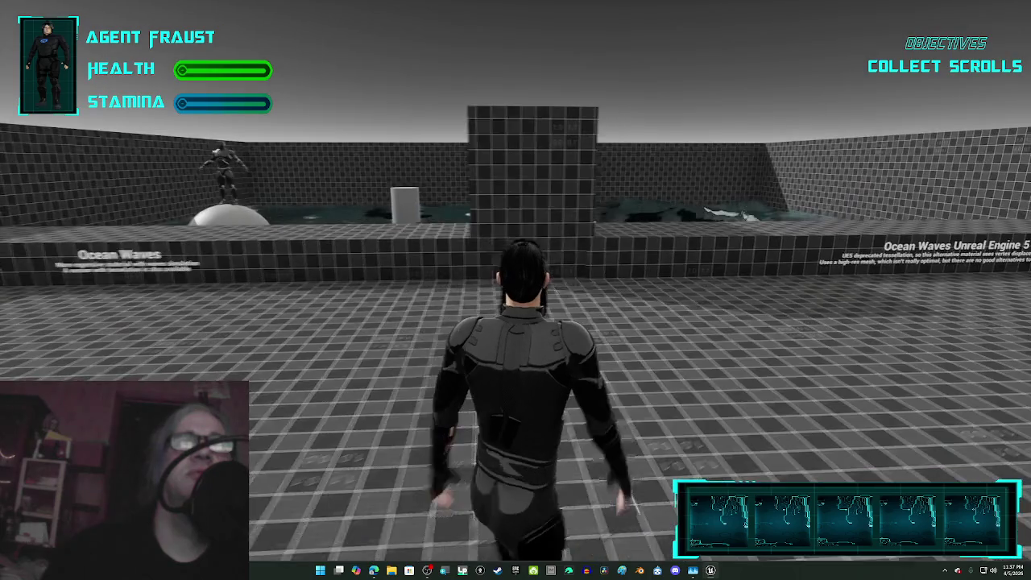
key("w")
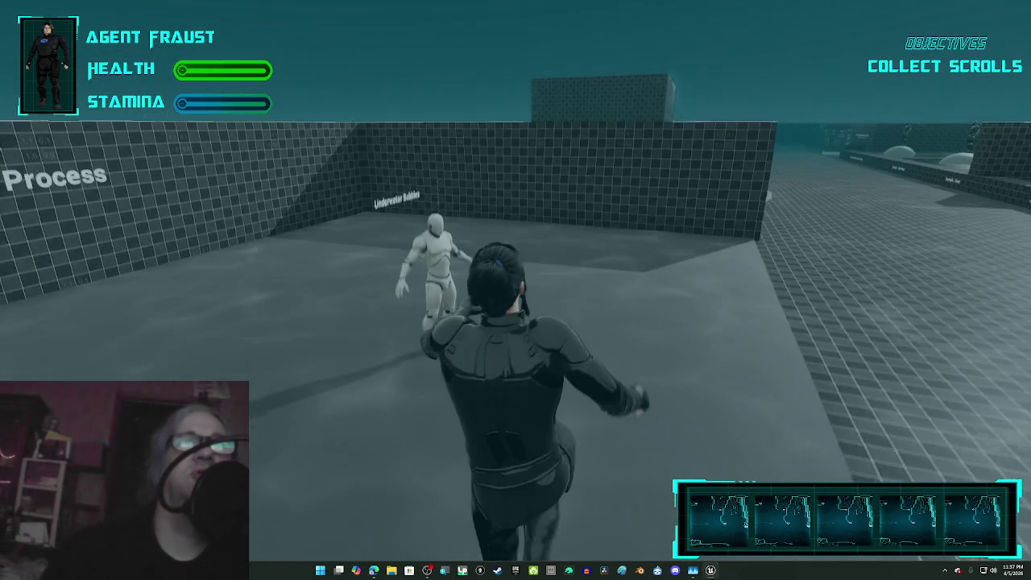
key("w")
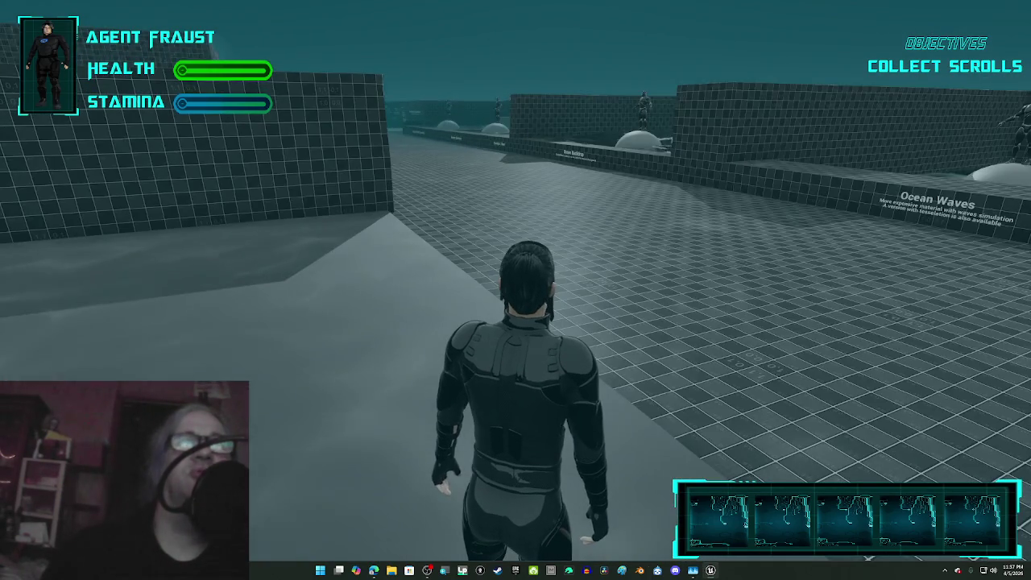
key("w")
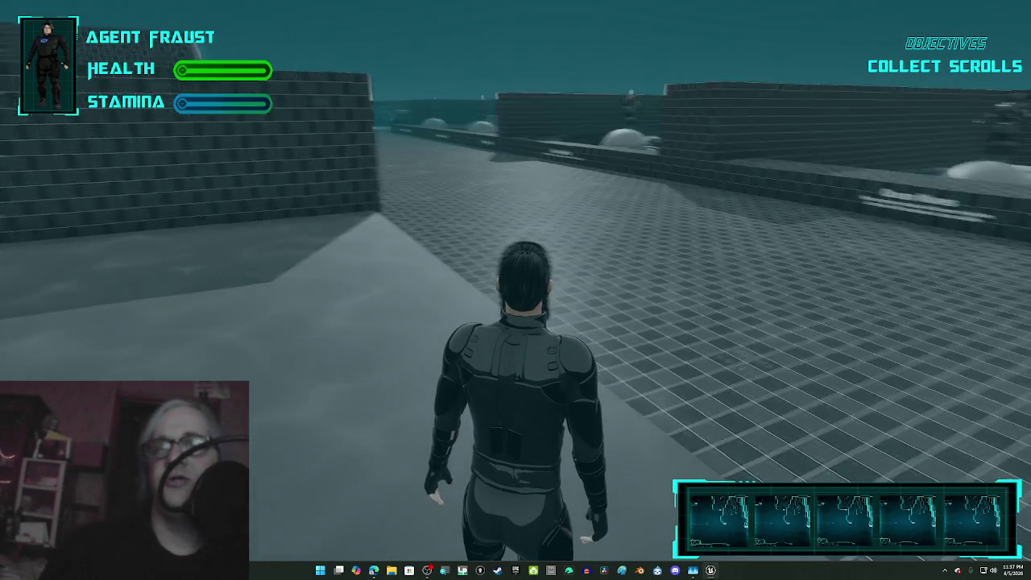
key("w")
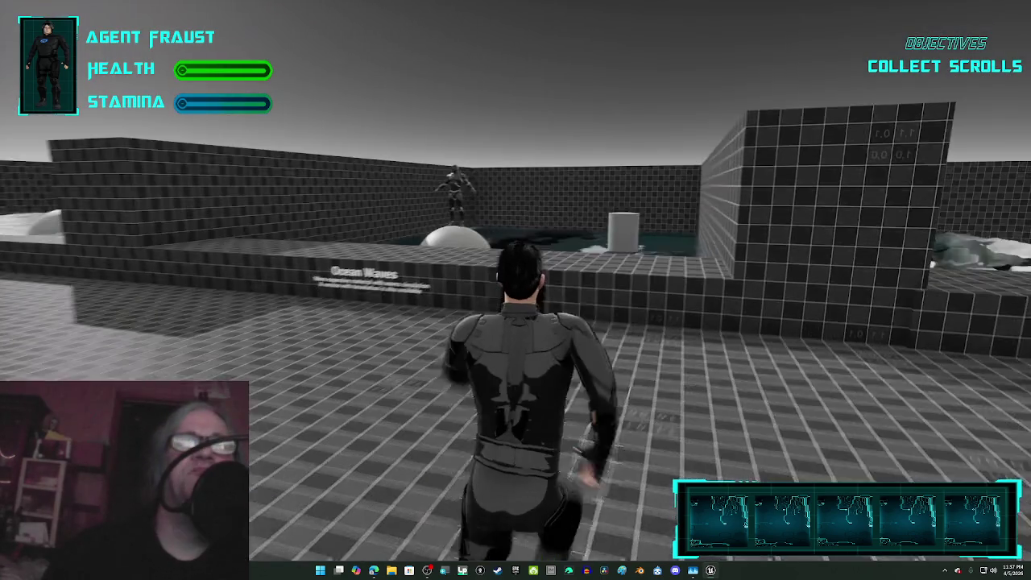
key("w")
key("space")
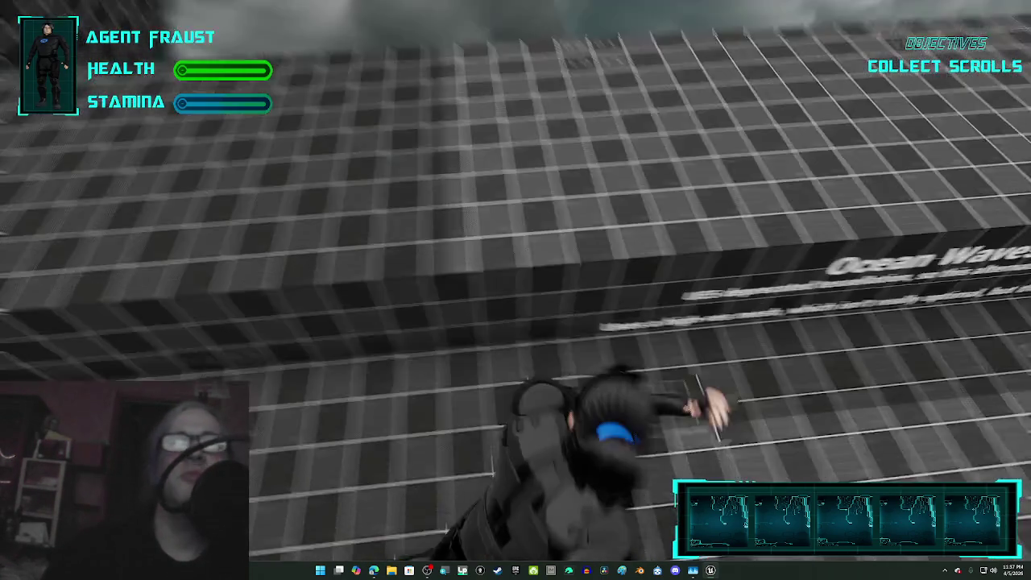
key("w")
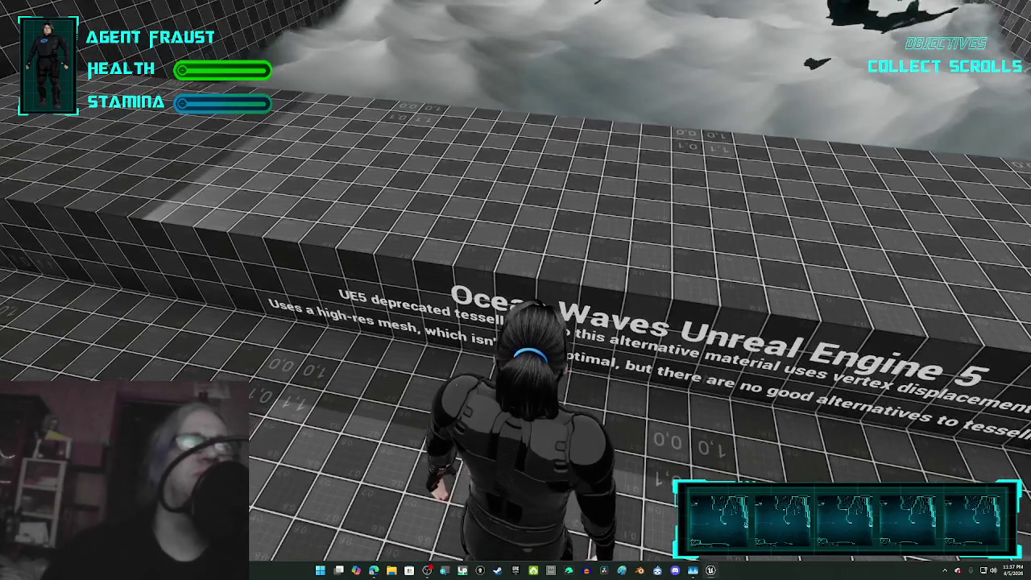
Step: Walk to the pool edge, leap up out of the pool, then stop the play session
key("w")
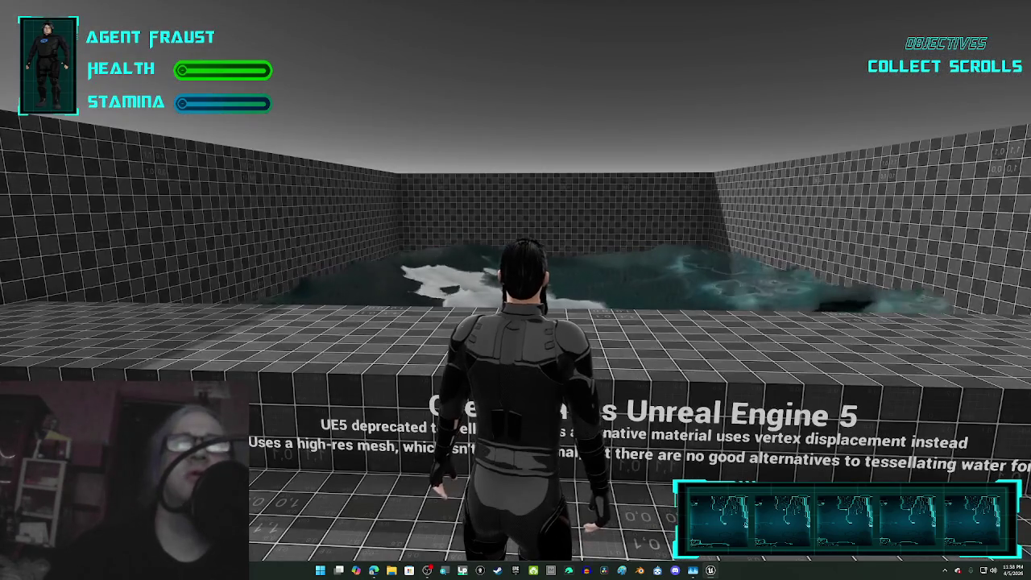
key("space")
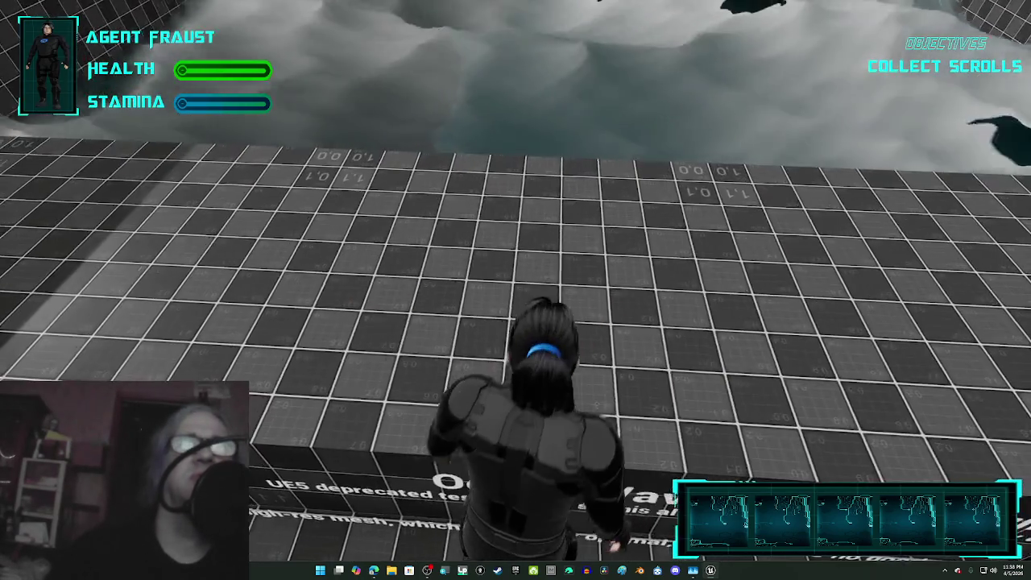
key("space")
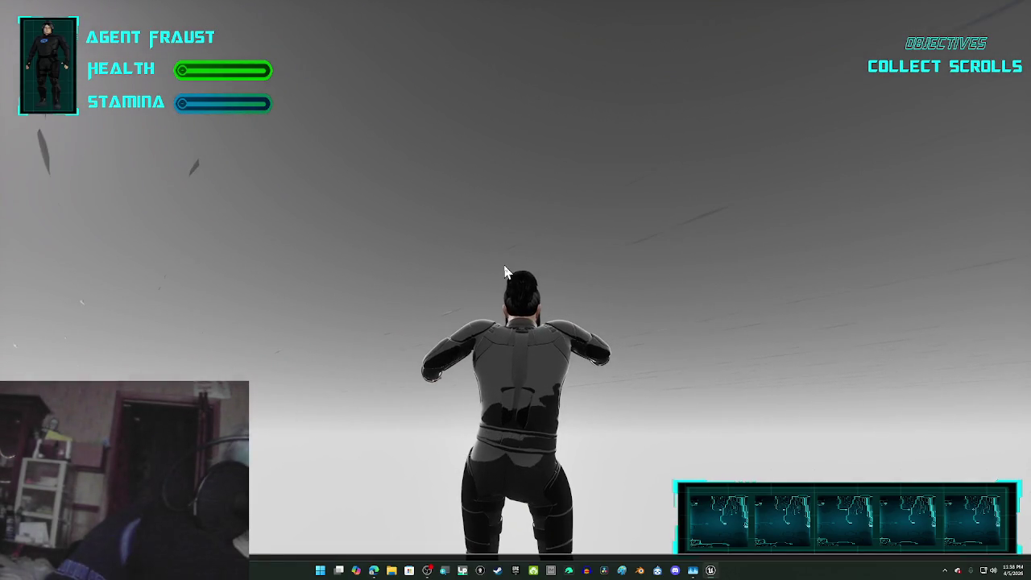
key("Escape")
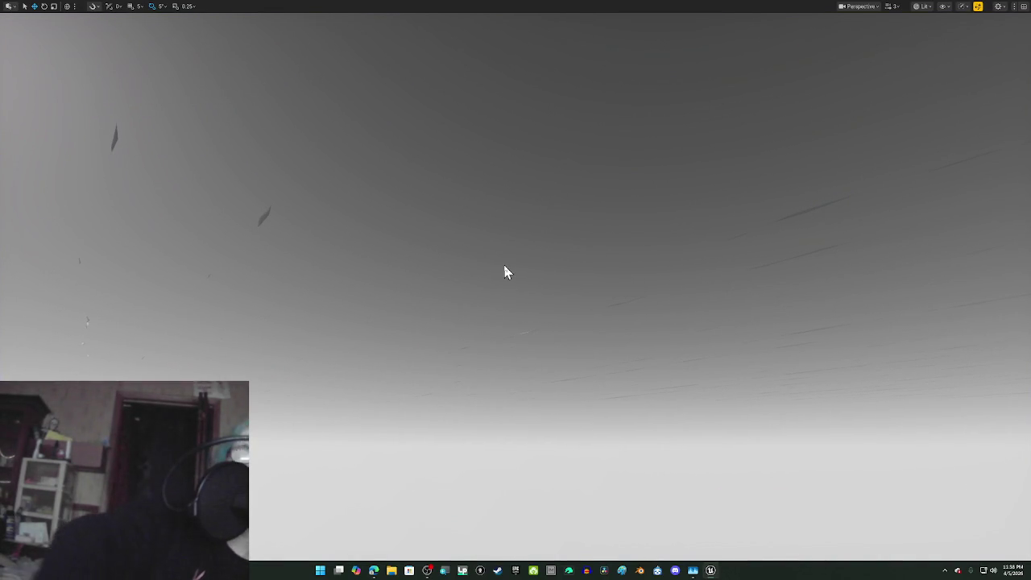
Step: Start and stop a quick play session, then frame the level structure with F
key("alt+p")
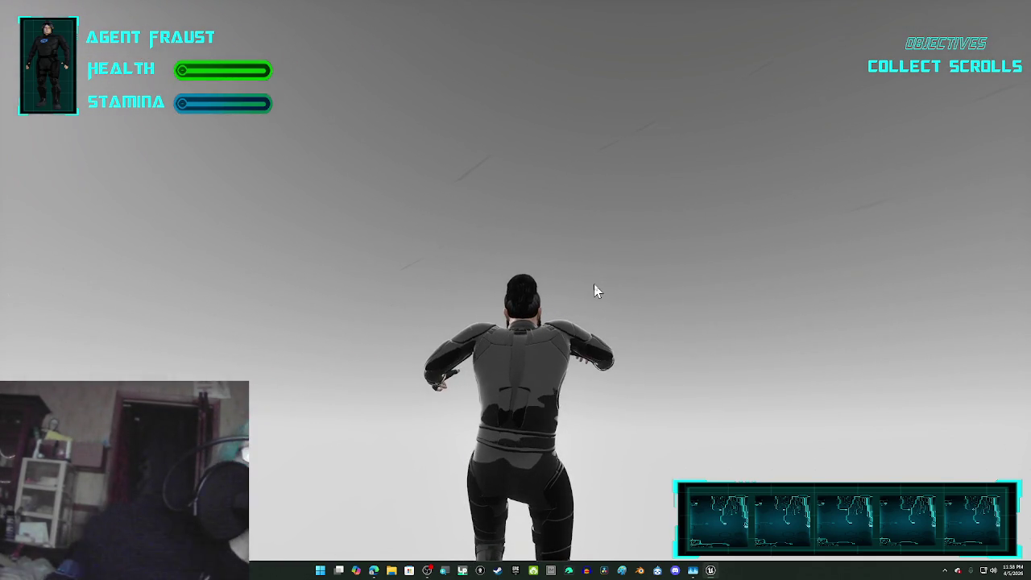
key("Escape")
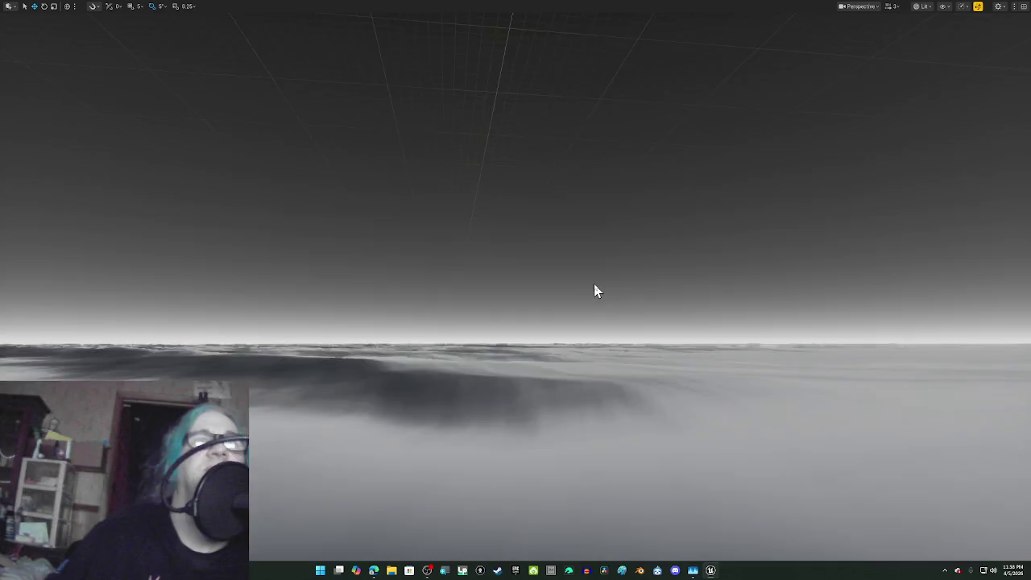
key("f")
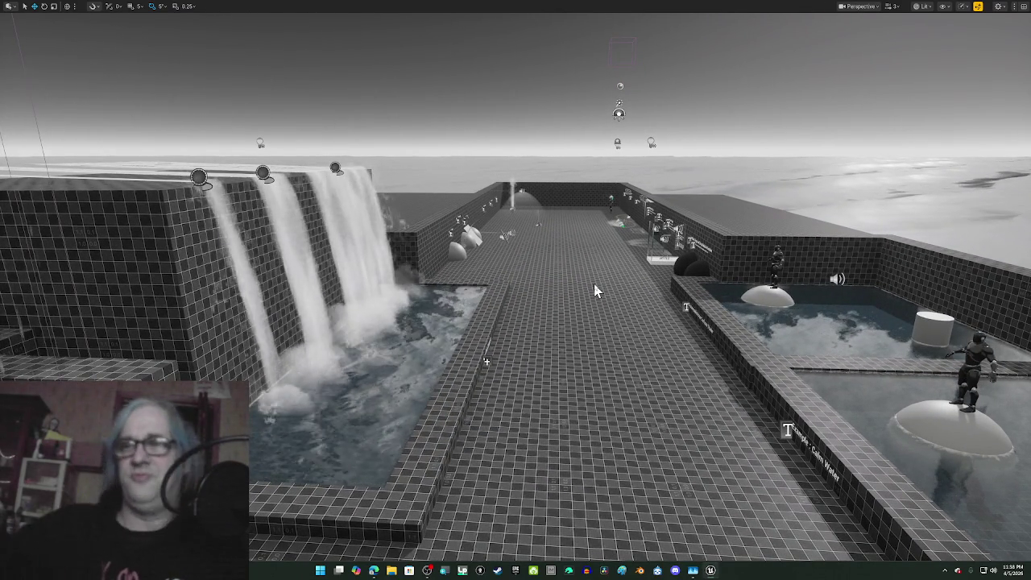
Step: Run two more brief play sessions and refocus the view on the level geometry
key("alt+p")
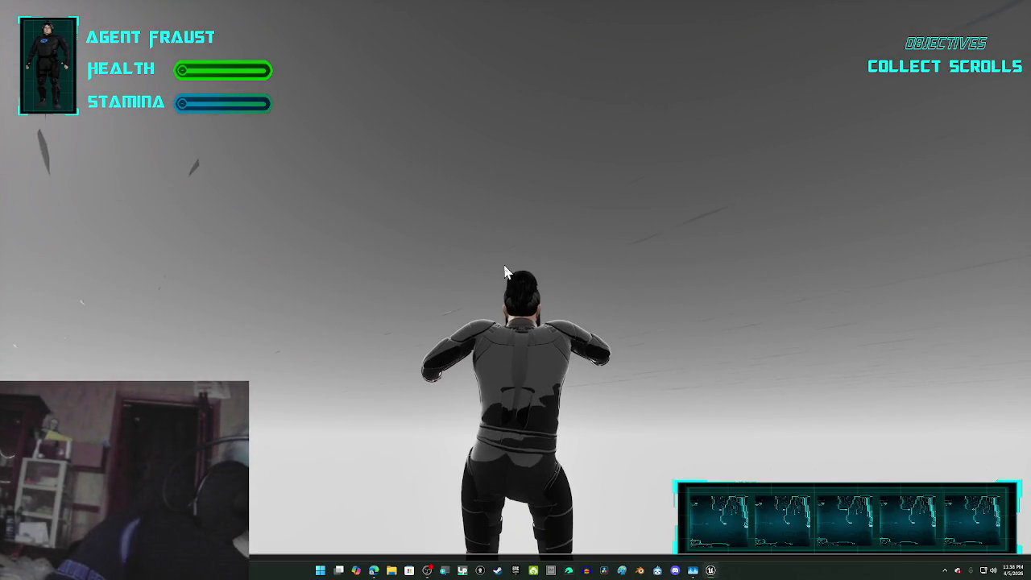
key("Escape")
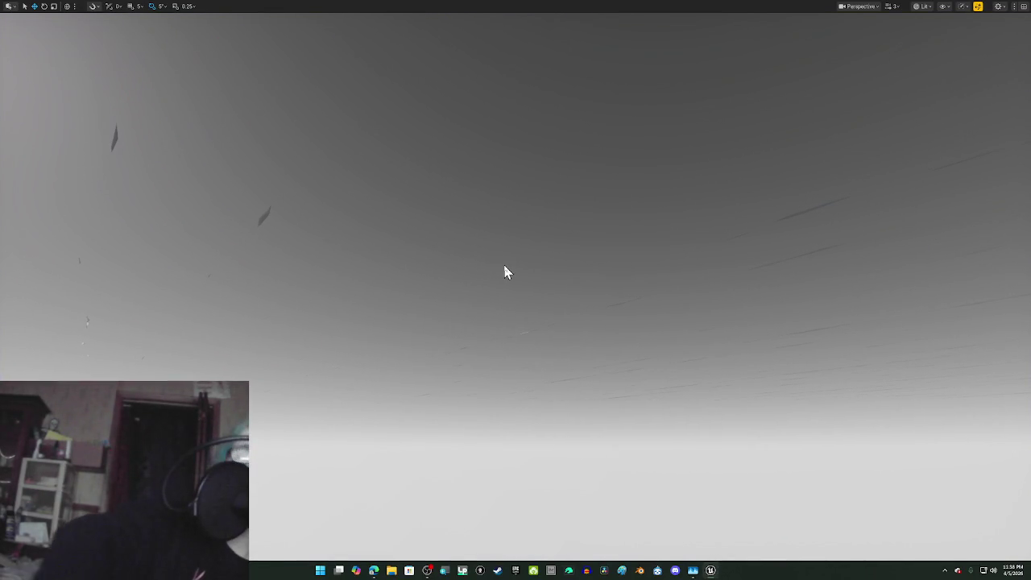
key("alt+p")
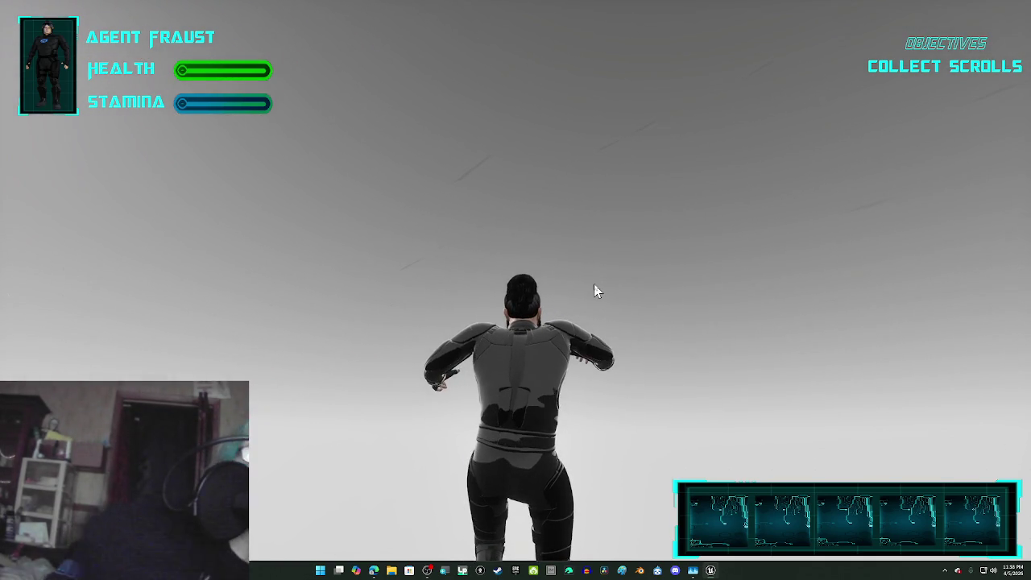
key("Escape")
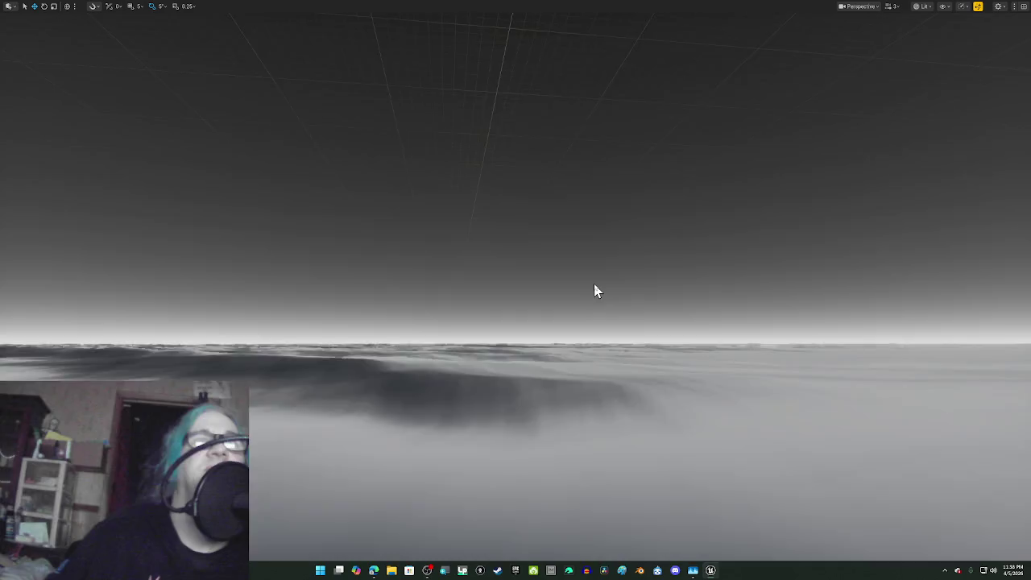
key("f")
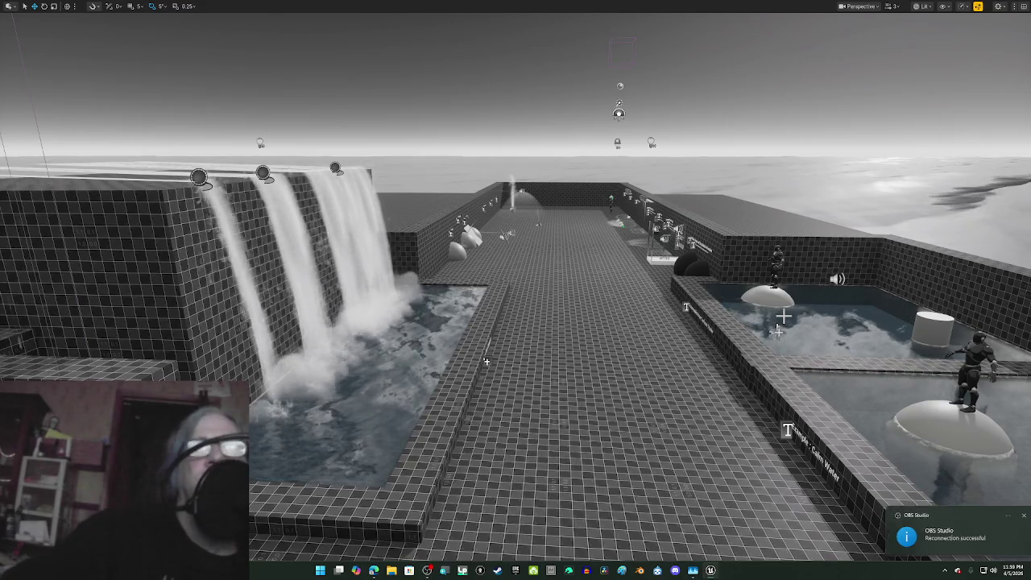
Step: Check the recording software, return to the editor, and toggle Game View with G
left_click(427, 571)
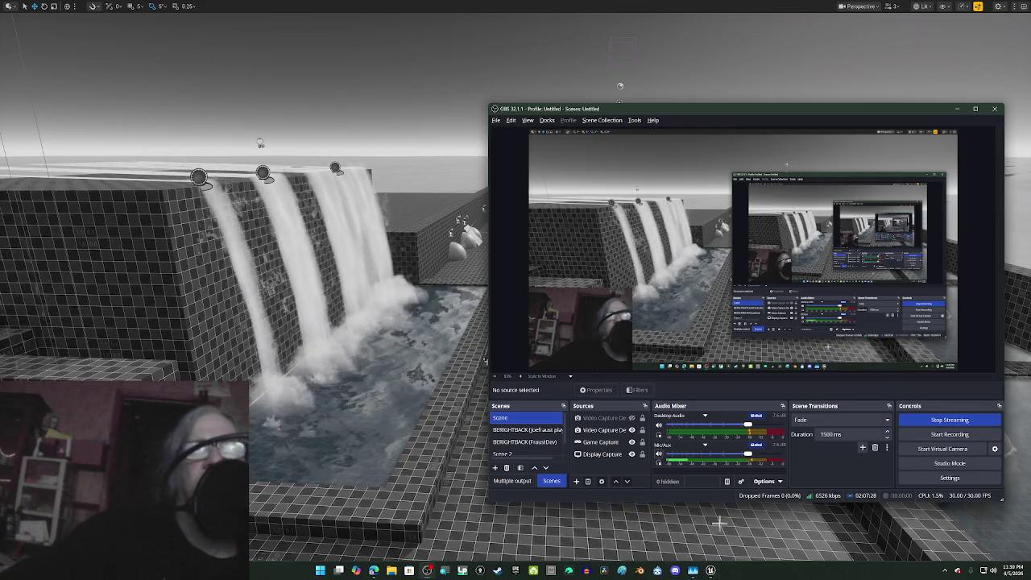
left_click(486, 362)
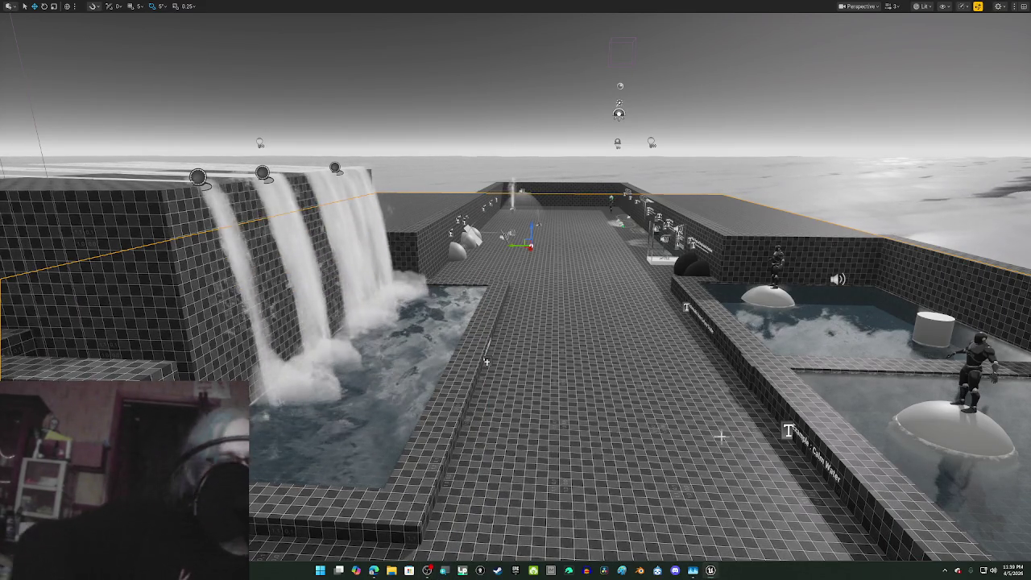
key("g")
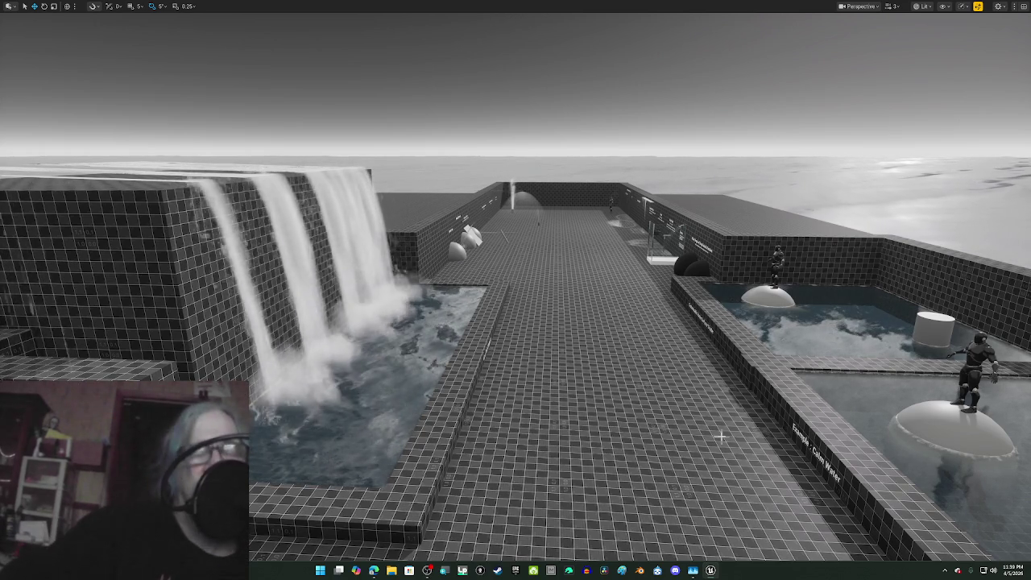
scroll(706, 431, "down", 5)
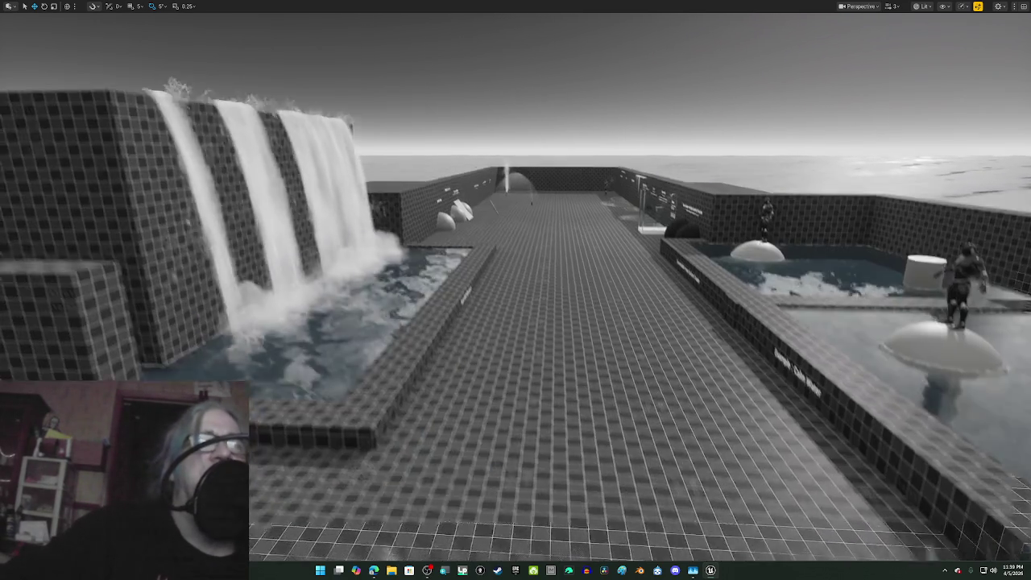
Step: Fly the view back and swing it left down the walkway toward the waterfall
mouse_move(694, 423)
left_mouse_down()
mouse_move(676, 386)
mouse_move(612, 374)
mouse_move(684, 374)
mouse_move(563, 378)
mouse_move(697, 424)
mouse_move(596, 411)
mouse_move(692, 410)
mouse_move(684, 391)
mouse_move(773, 399)
mouse_move(556, 398)
mouse_move(668, 387)
mouse_move(640, 357)
left_mouse_up()
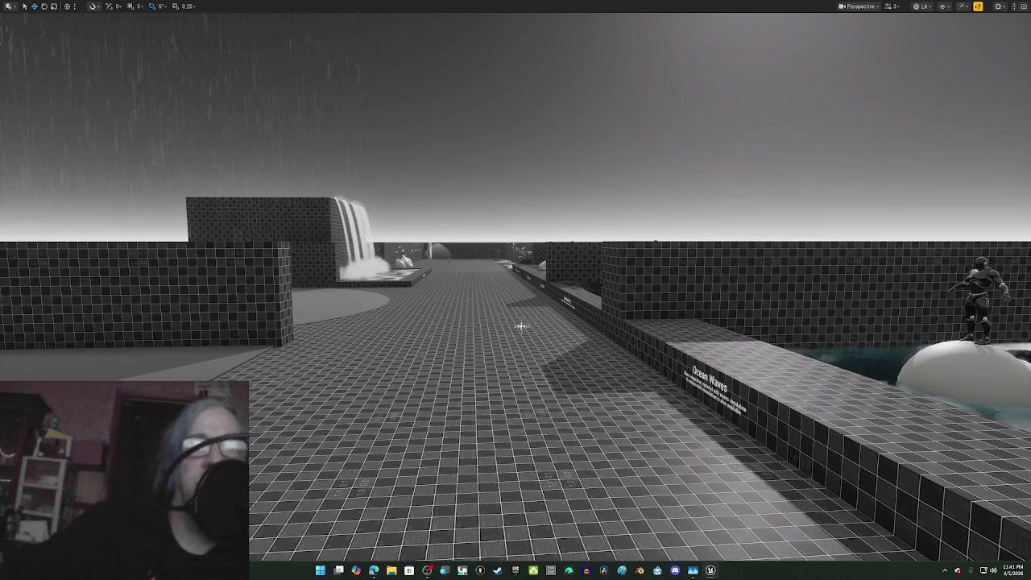
Step: Play the level, run to the Ocean Waves pool, jump onto its ledge, then eject with F8
scroll(522, 326, "up", 5)
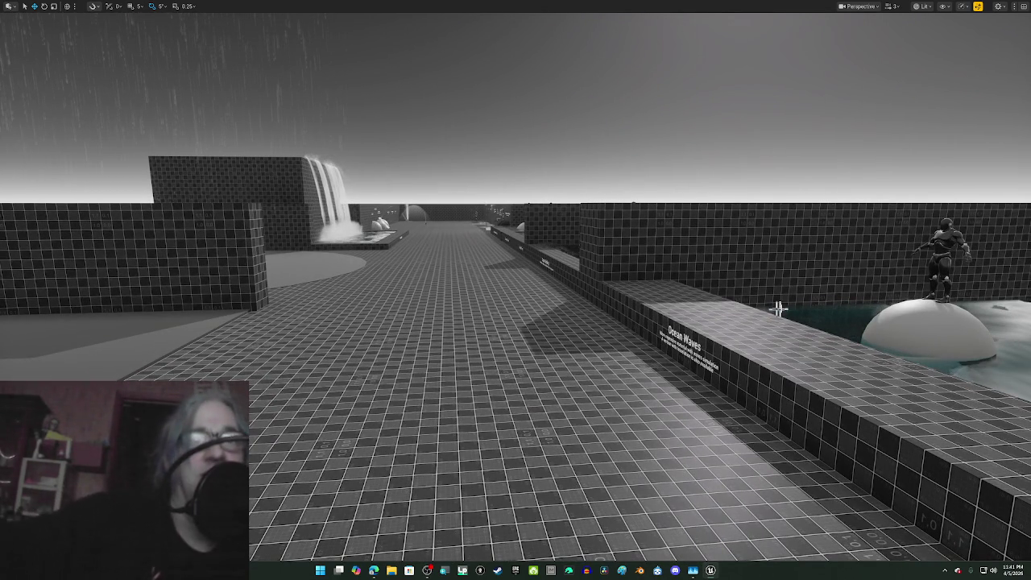
key("alt+p")
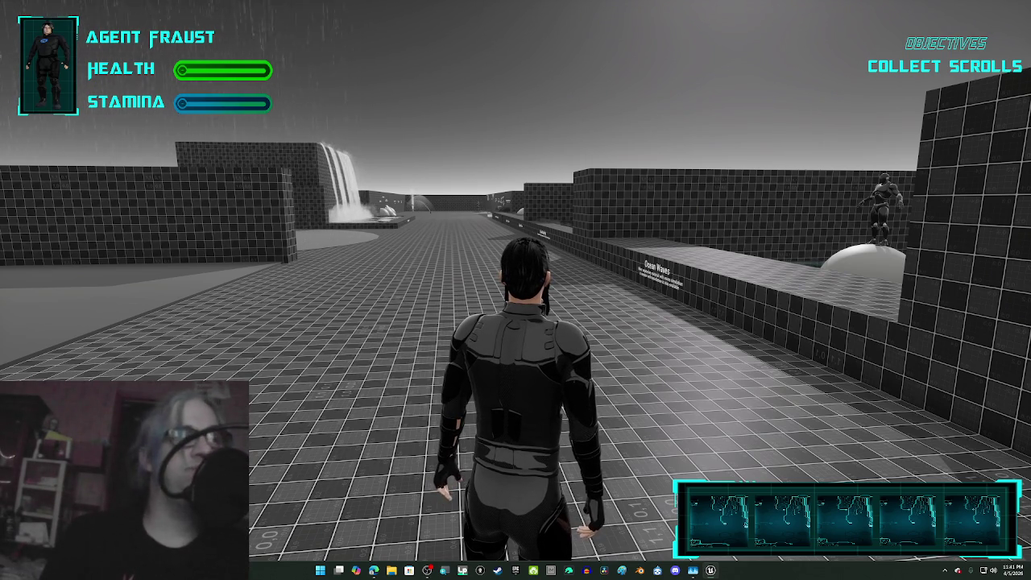
key("w")
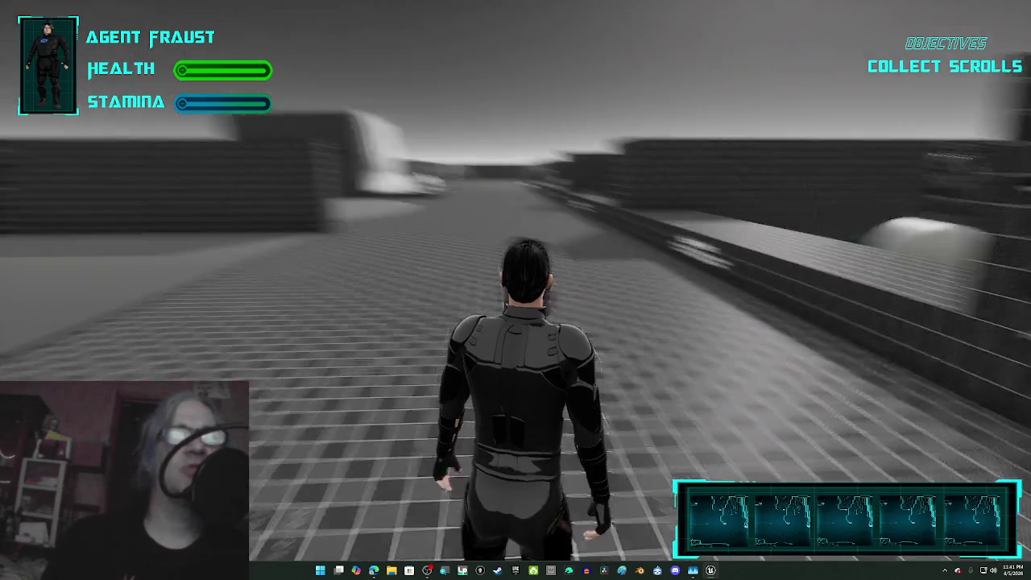
key("w")
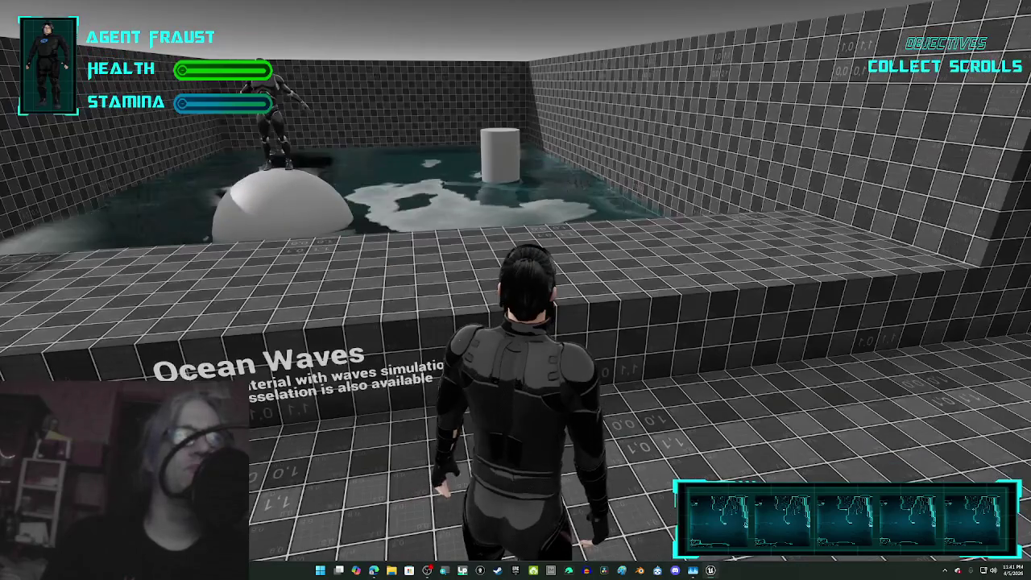
mouse_move(515, 289)
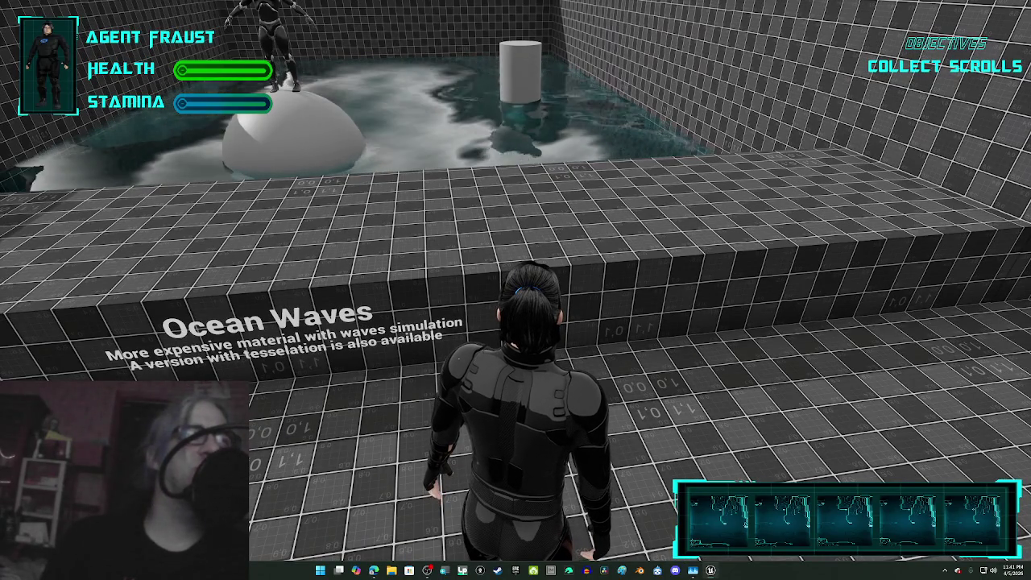
key("w")
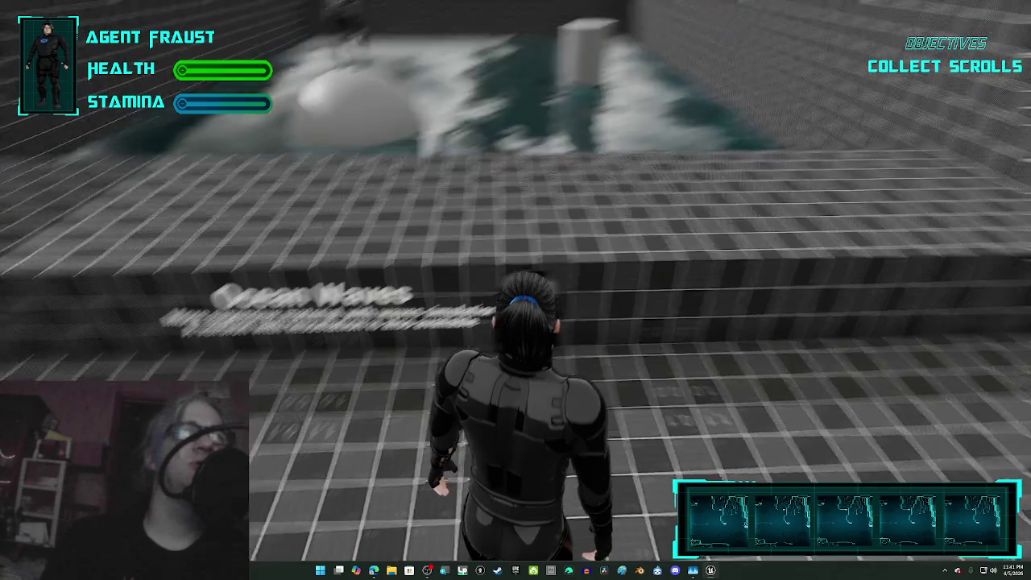
key("space")
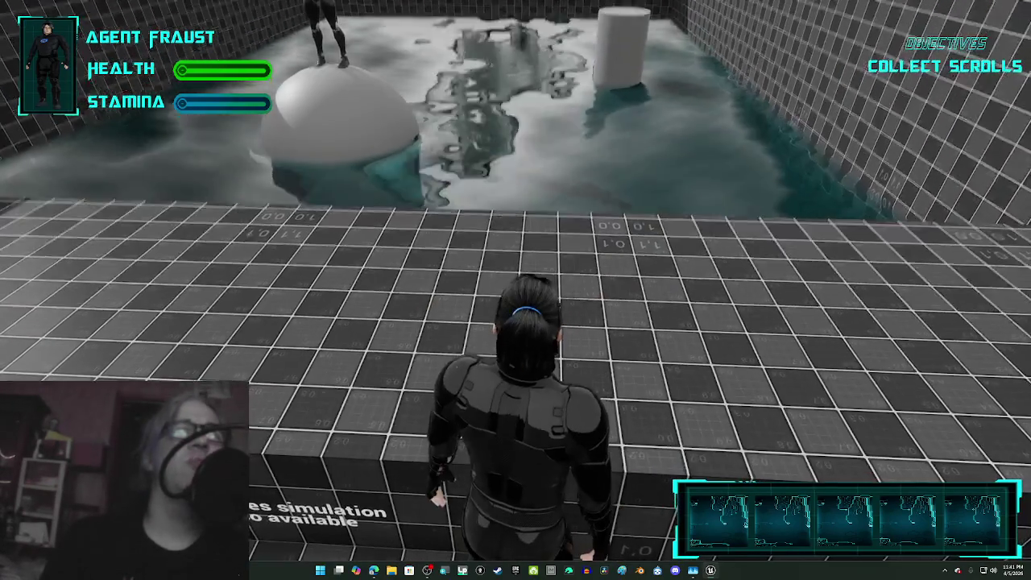
key("w")
key("w")
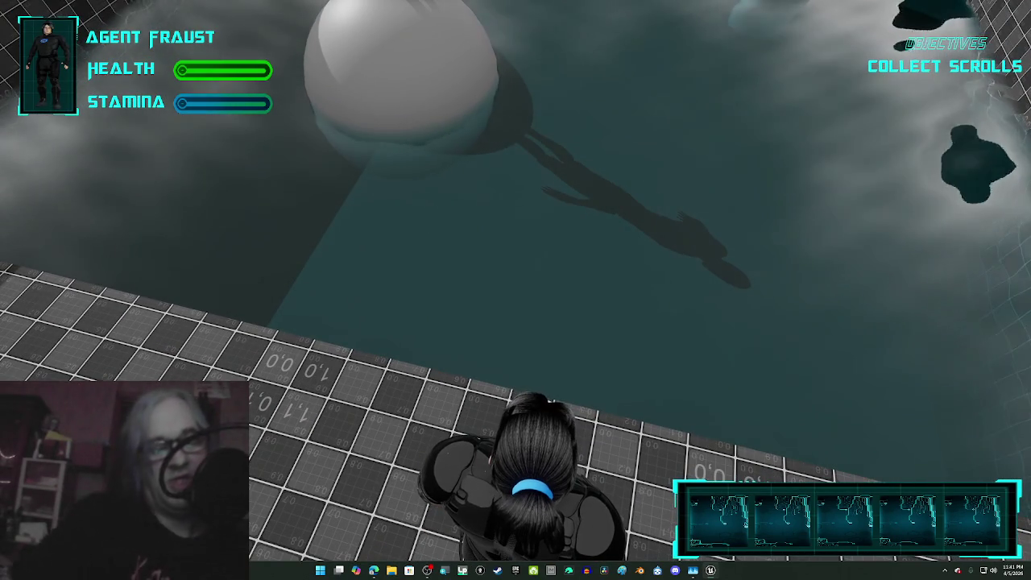
key("F8")
Step: Zoom the ejected camera in and out of the Ocean Waves pool water to inspect it
scroll(439, 256, "down", 2)
scroll(439, 257, "up", 5)
scroll(439, 256, "down", 3)
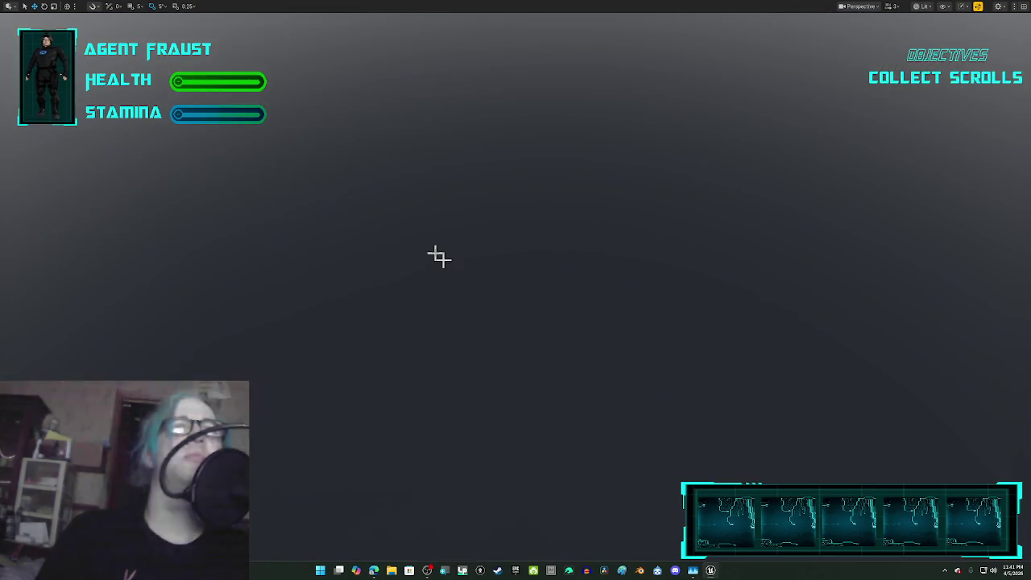
scroll(439, 256, "down", 2)
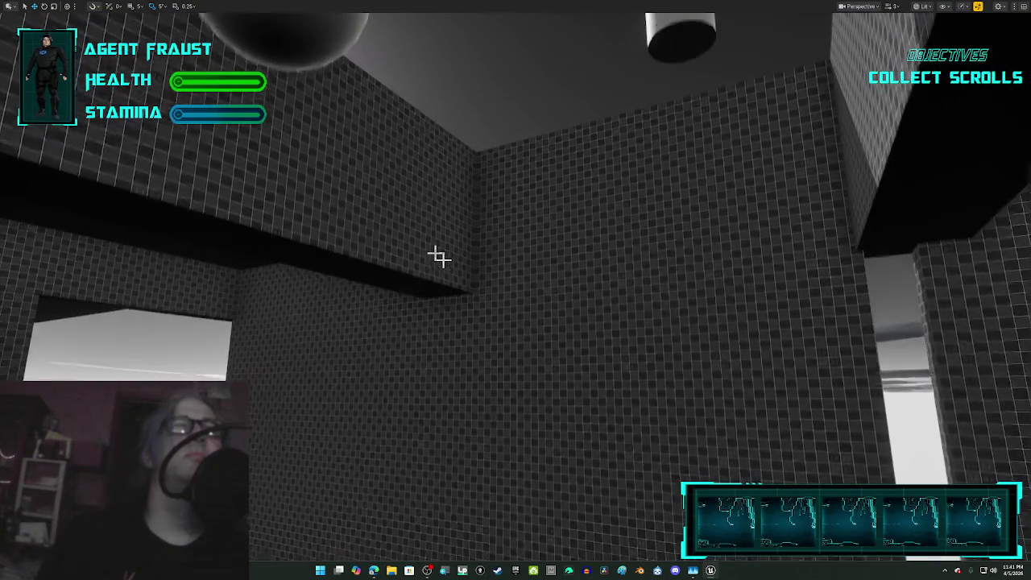
scroll(439, 256, "down", 5)
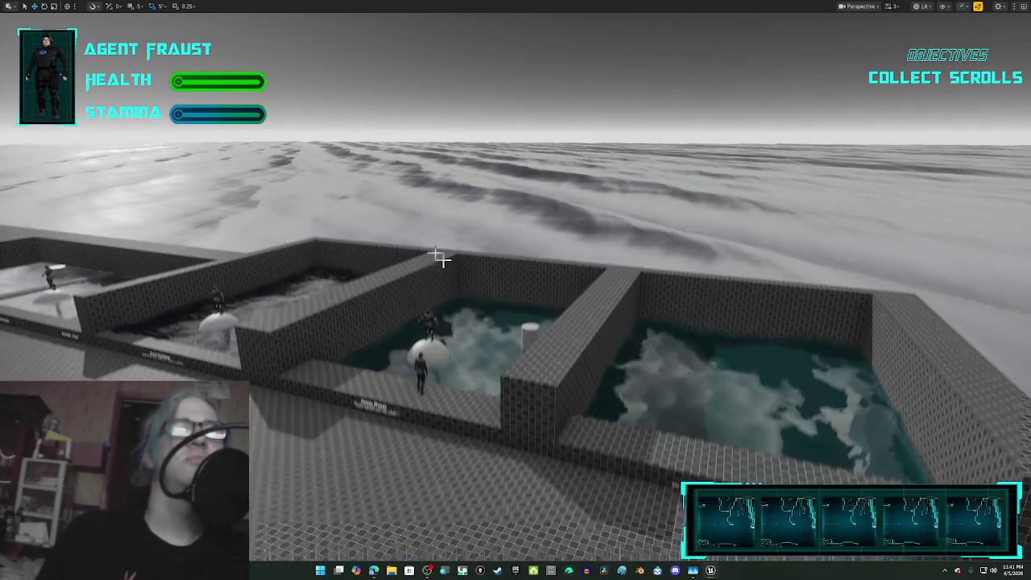
scroll(439, 256, "up", 8)
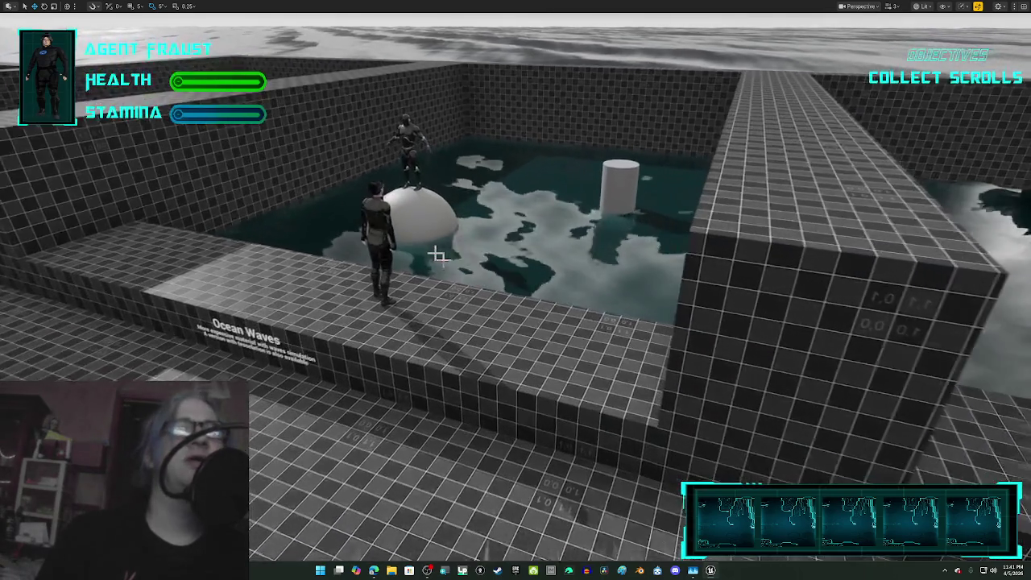
scroll(439, 256, "up", 5)
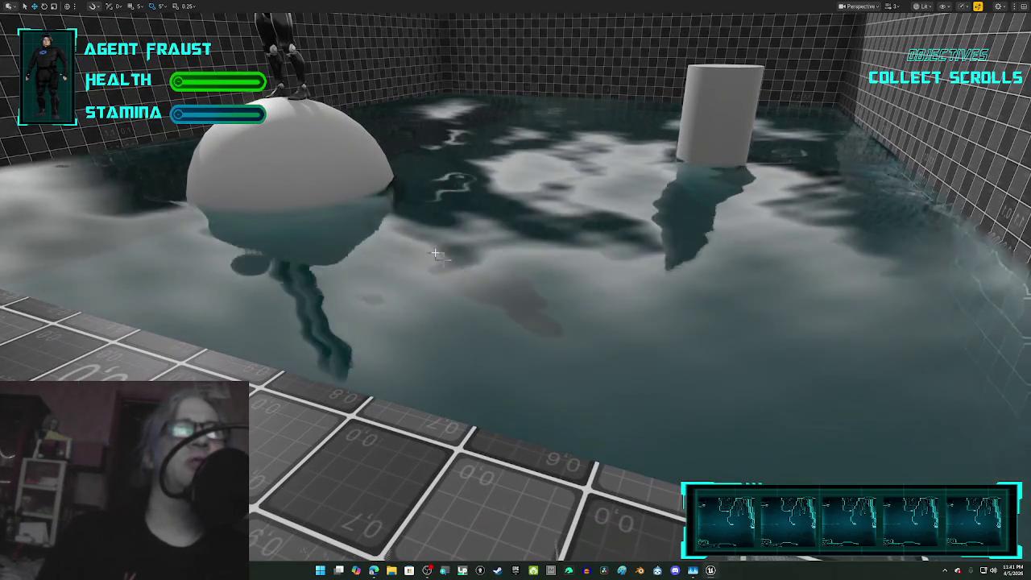
scroll(439, 256, "up", 3)
scroll(439, 256, "down", 4)
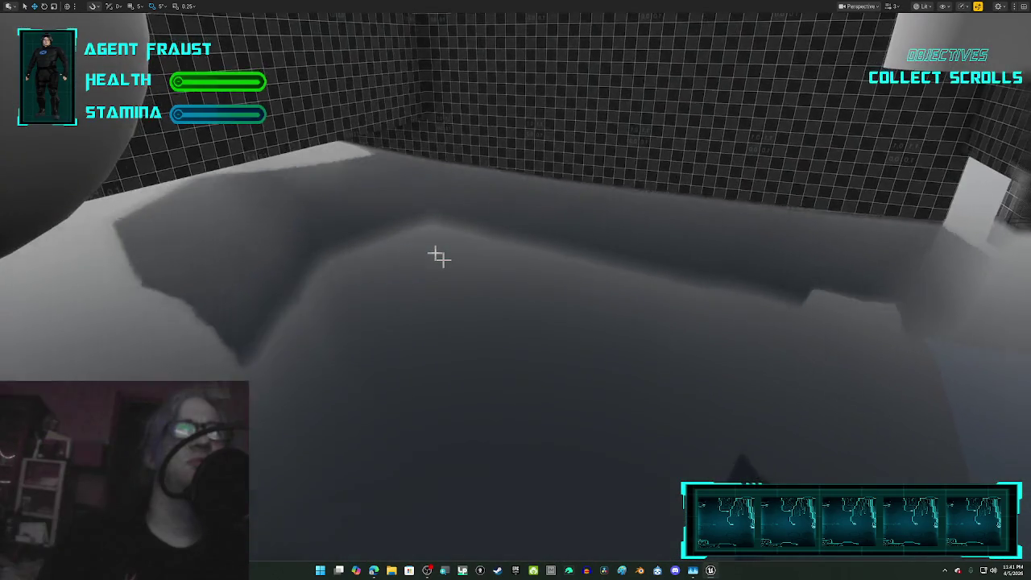
scroll(435, 252, "down", 5)
scroll(437, 252, "up", 8)
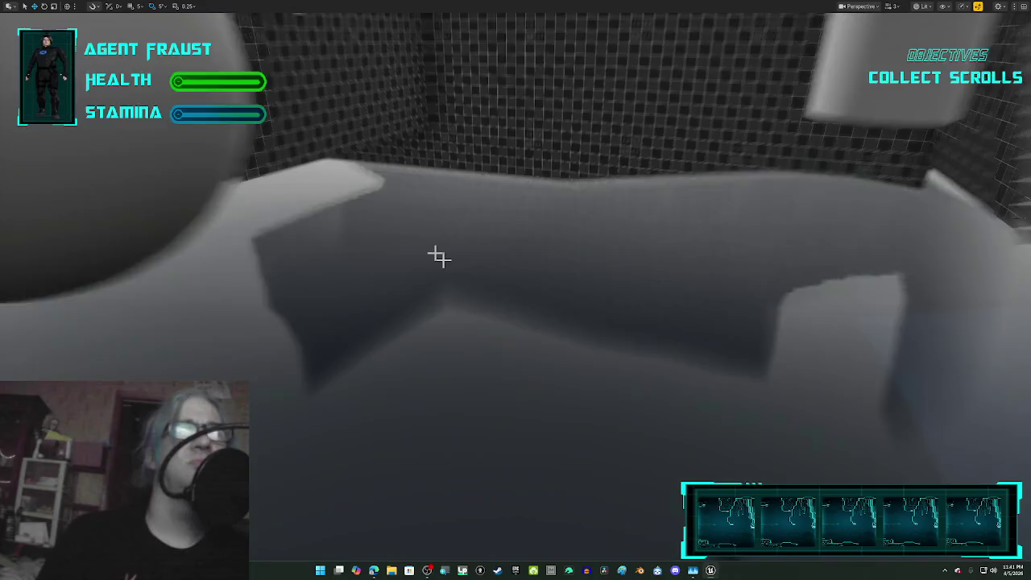
scroll(439, 256, "down", 6)
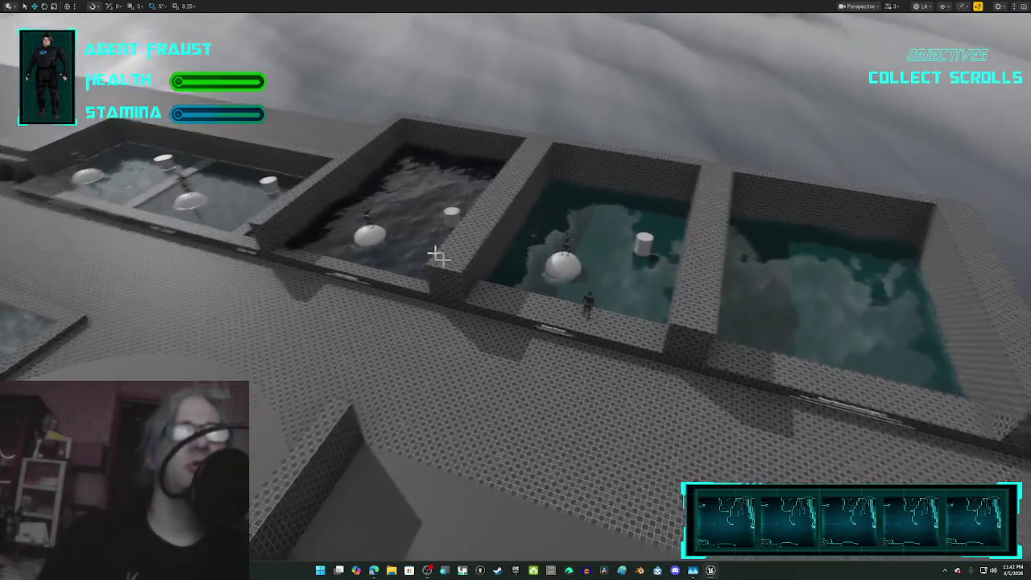
scroll(439, 256, "up", 6)
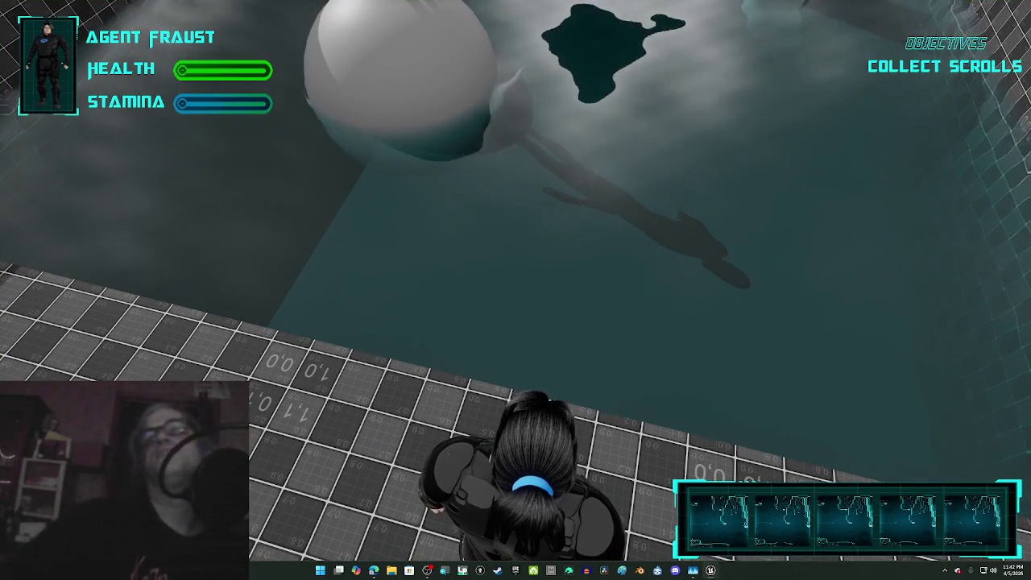
Step: Back the character off the pool edge, run it across the level, then press F11
mouse_move(515, 290)
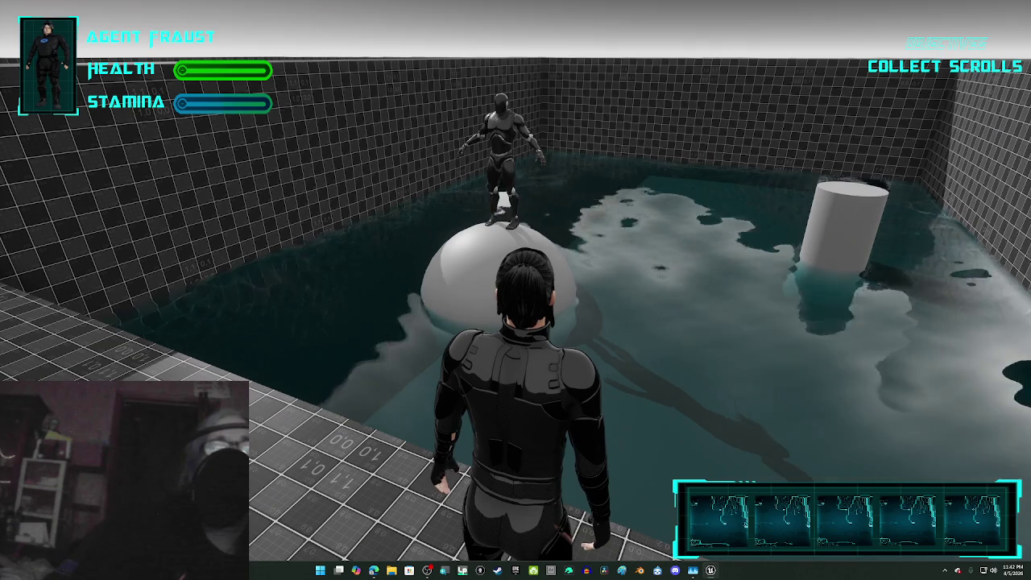
key("s")
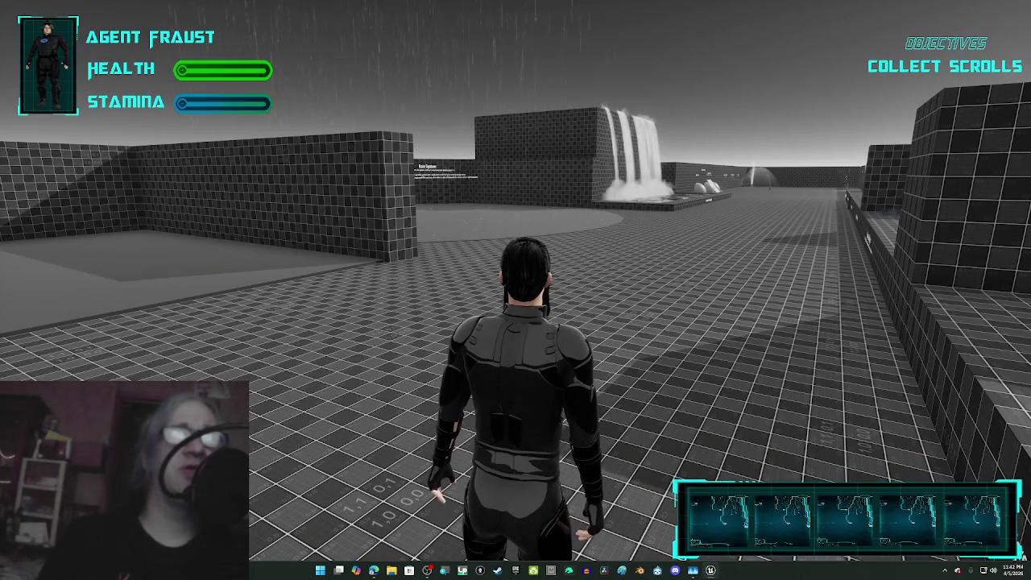
key("w")
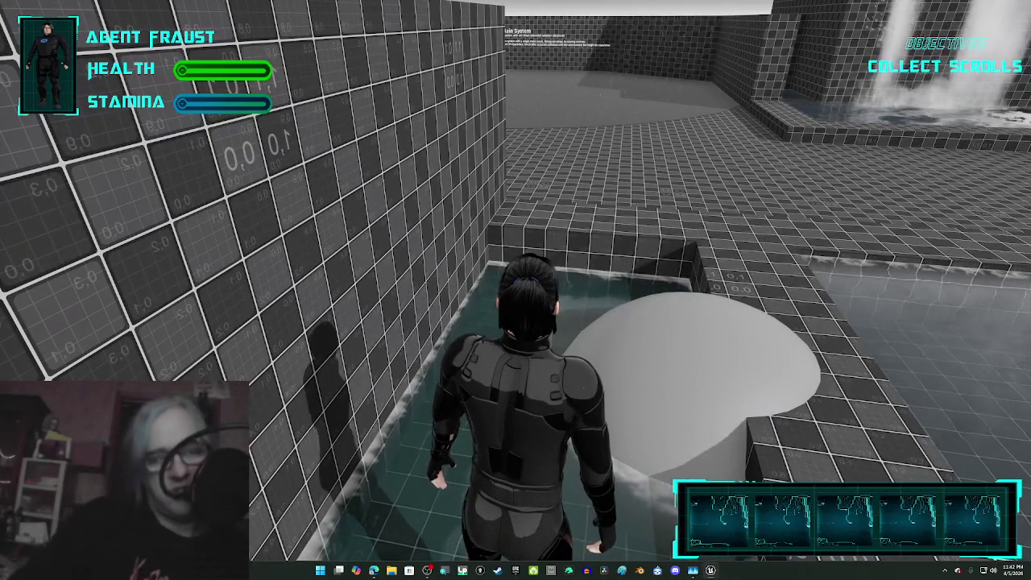
key("F11")
Step: Walk the character through the pool corridor, onto the deck and toward the waterfall pool
key("w")
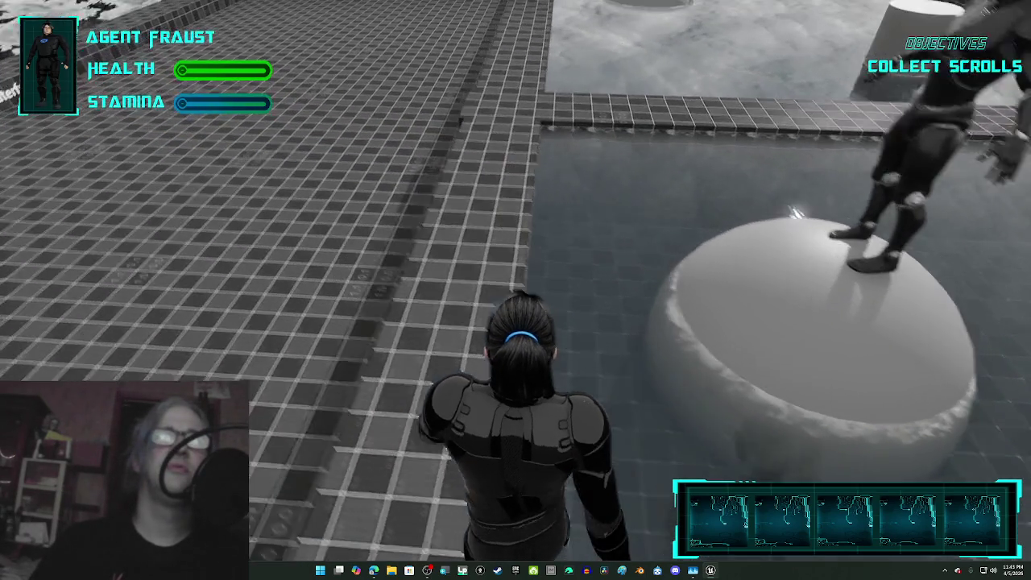
key("space")
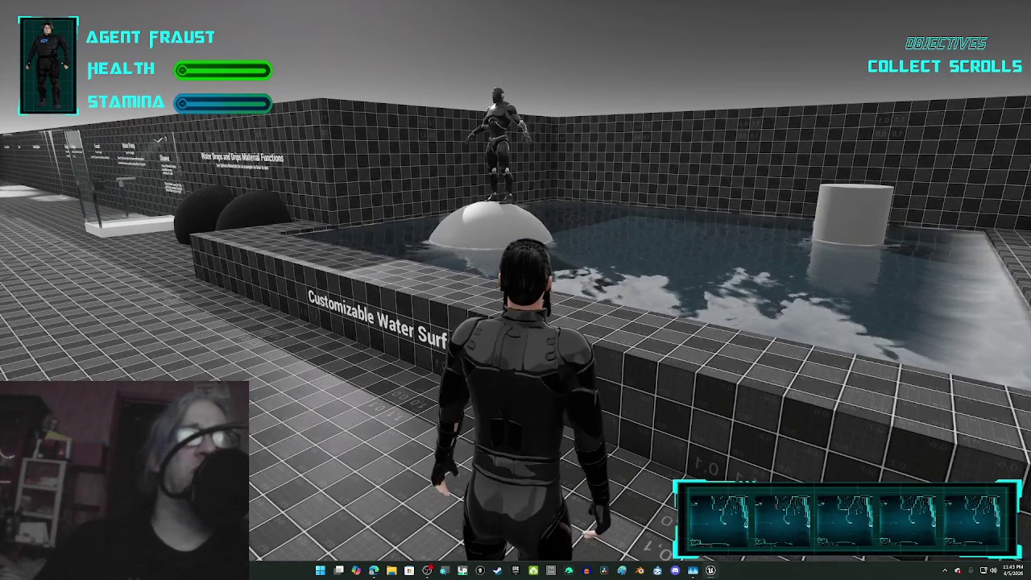
key("w")
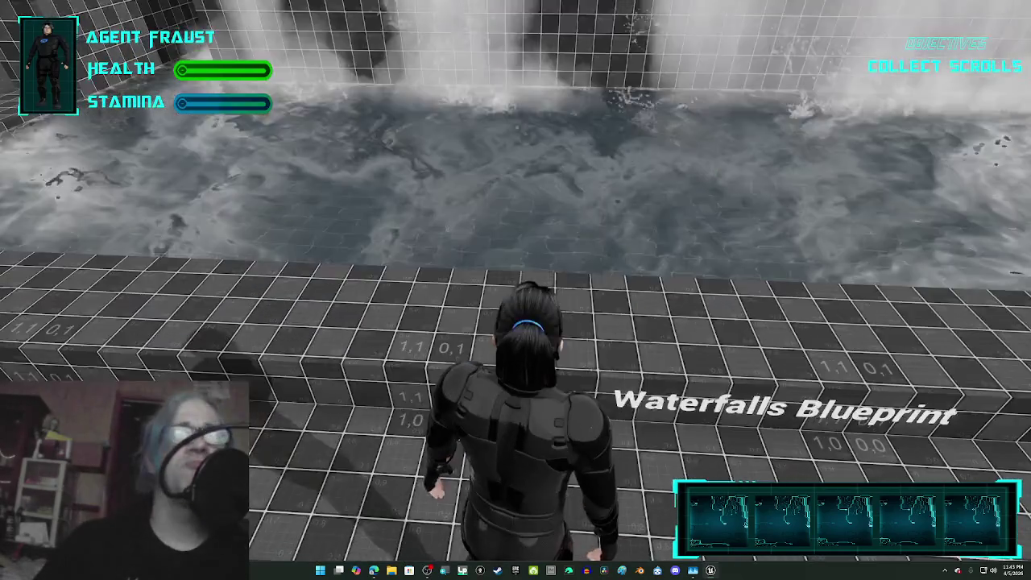
Step: Wade under the Waterfalls Blueprint falls, then run back to the water-surface pool ledge
key("w")
key("w")
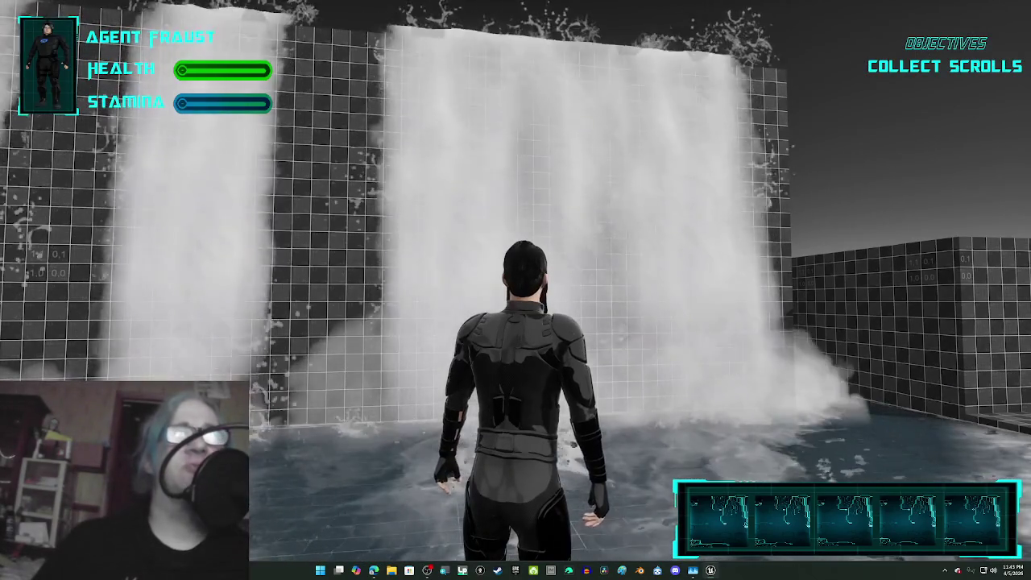
key("d")
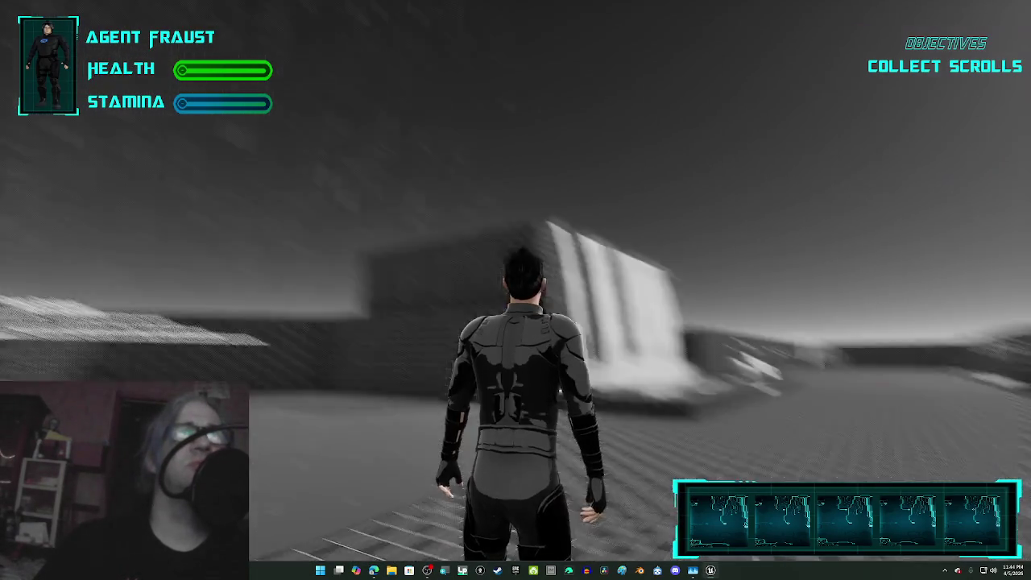
key("w")
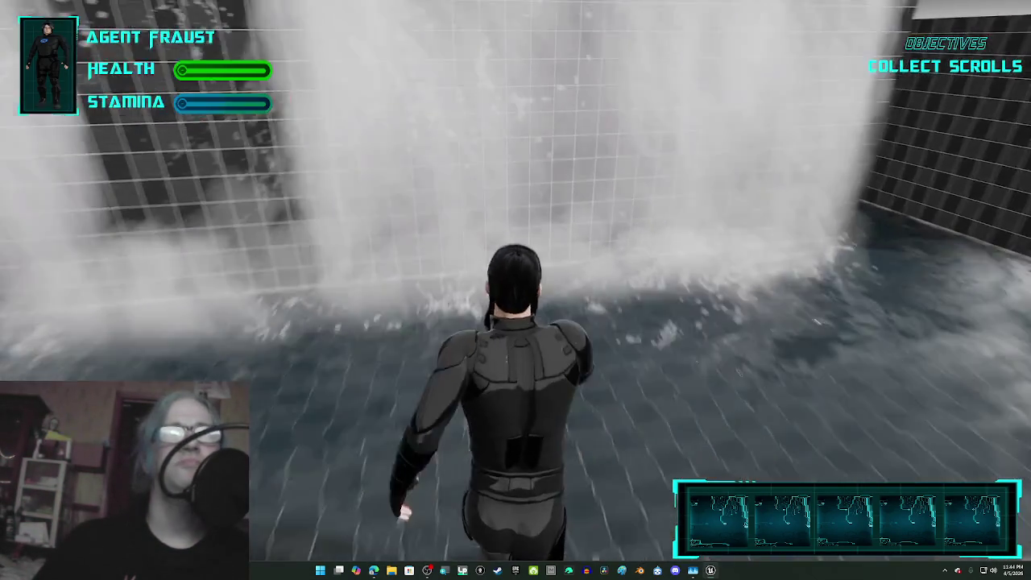
key("w")
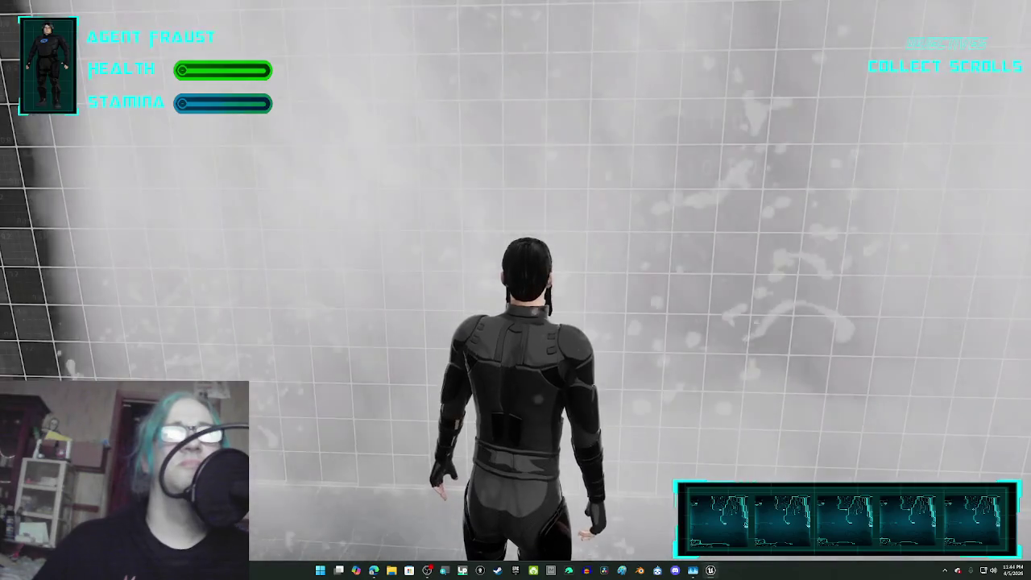
key("w")
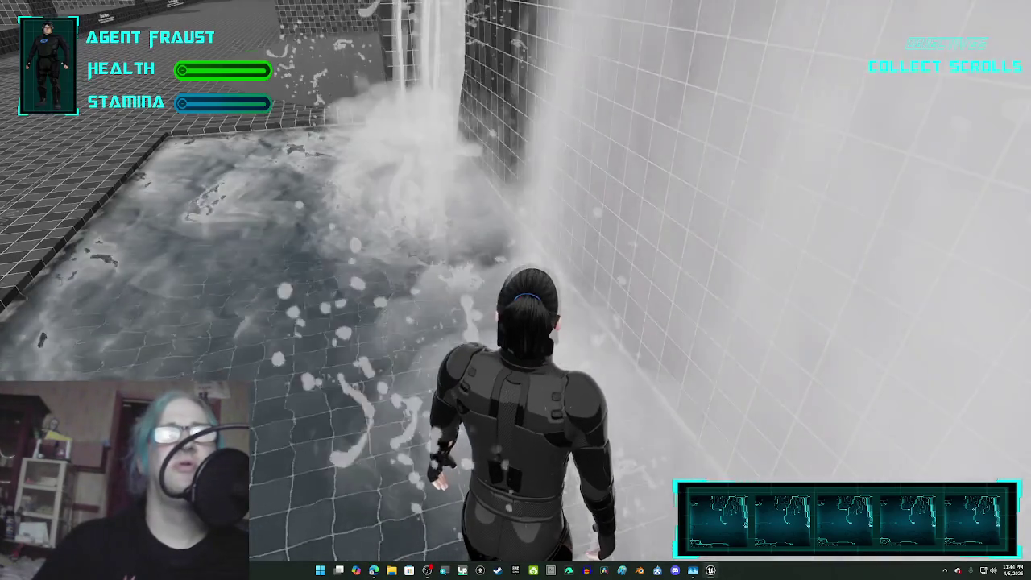
key("a")
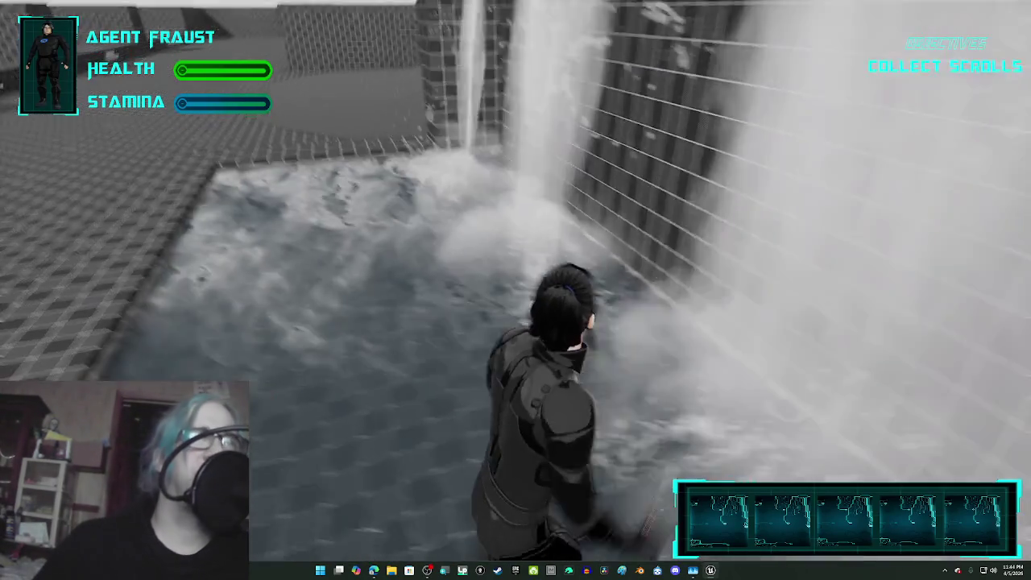
key("w")
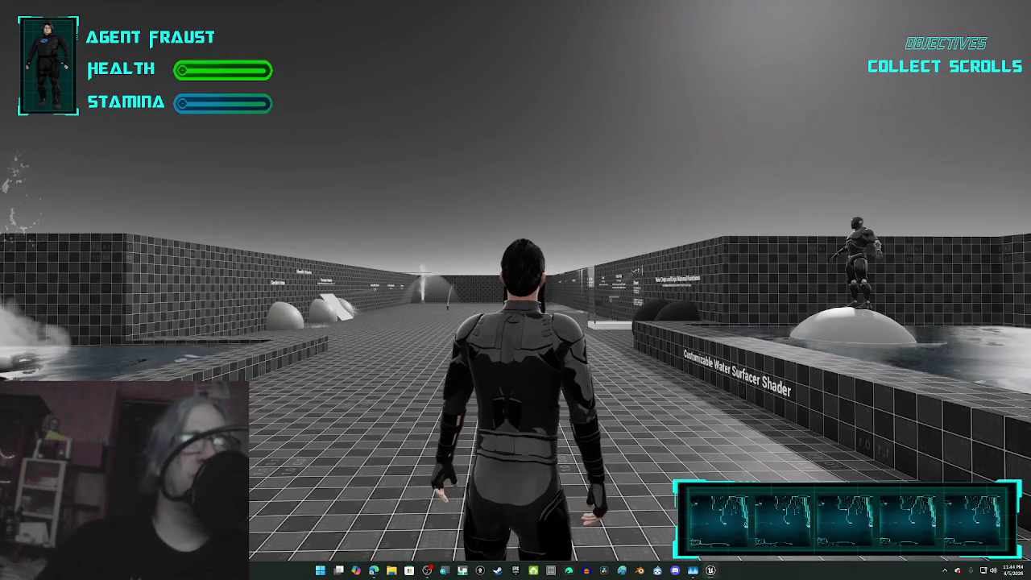
key("w")
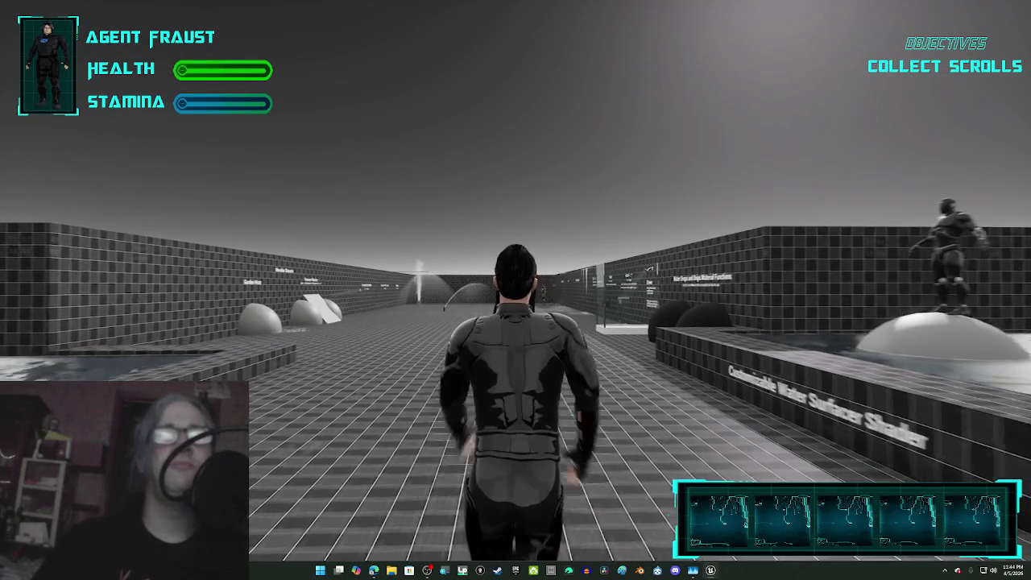
key("w")
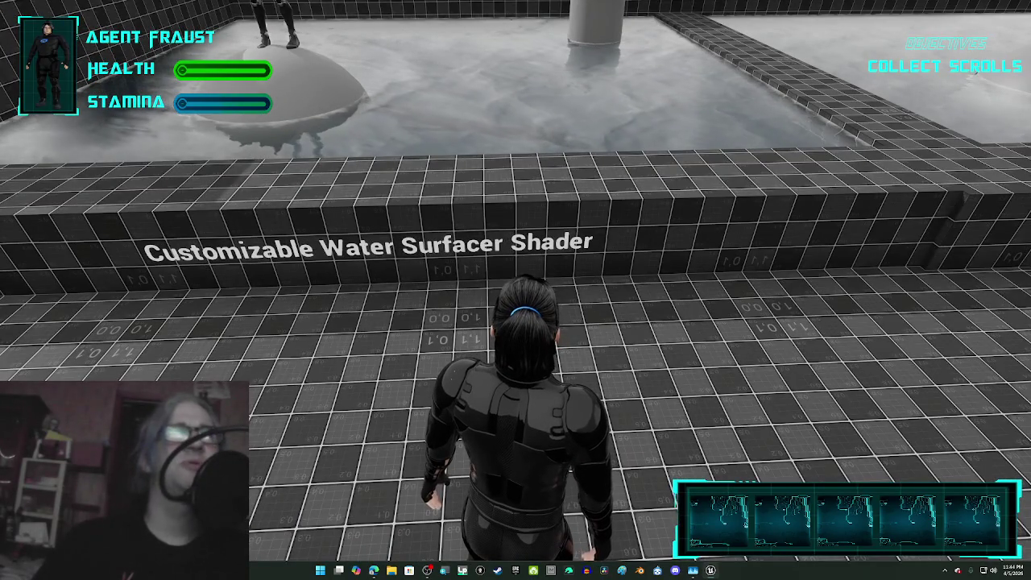
Step: Jump the character over the ledge into the Customizable Water Surfacer Shader pool
key("space")
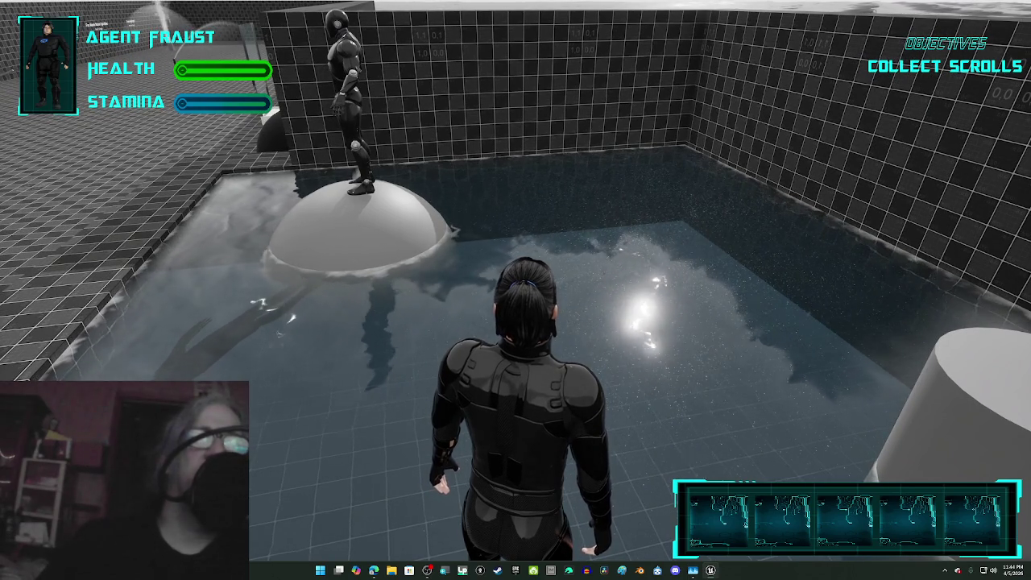
Step: Climb out of the pool and run between the dark spheres into the shower tray
key("w")
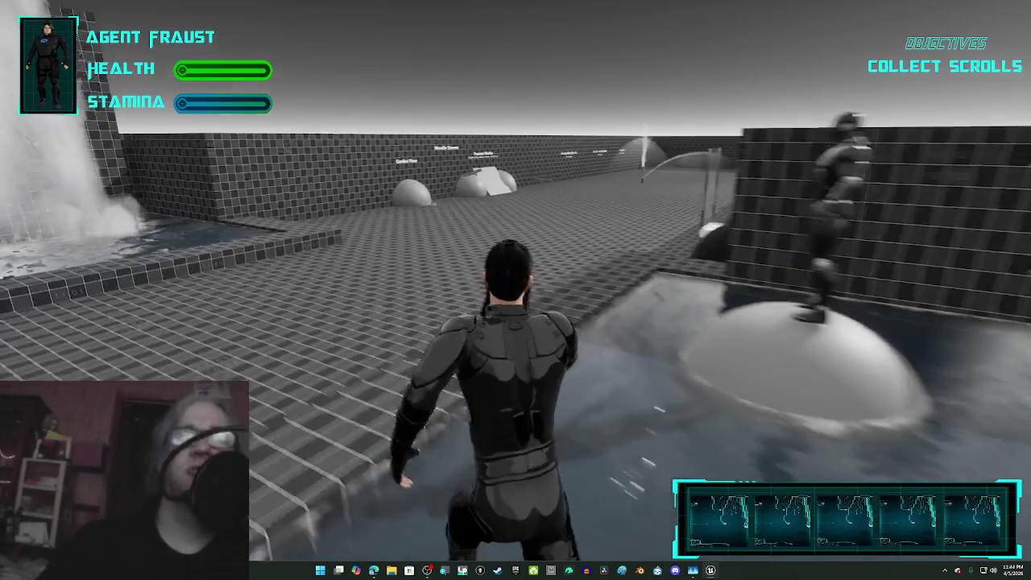
key("w")
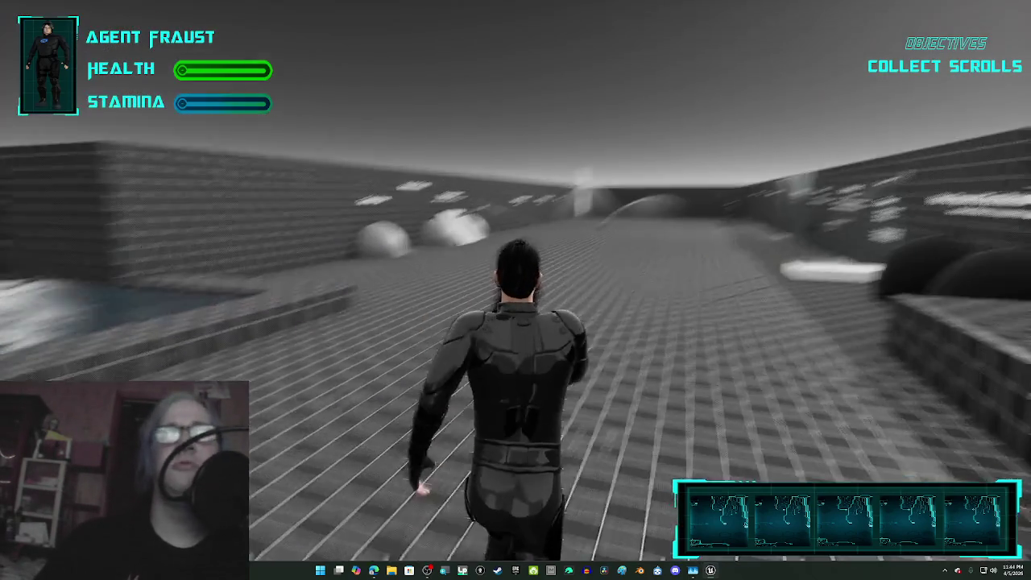
key("w")
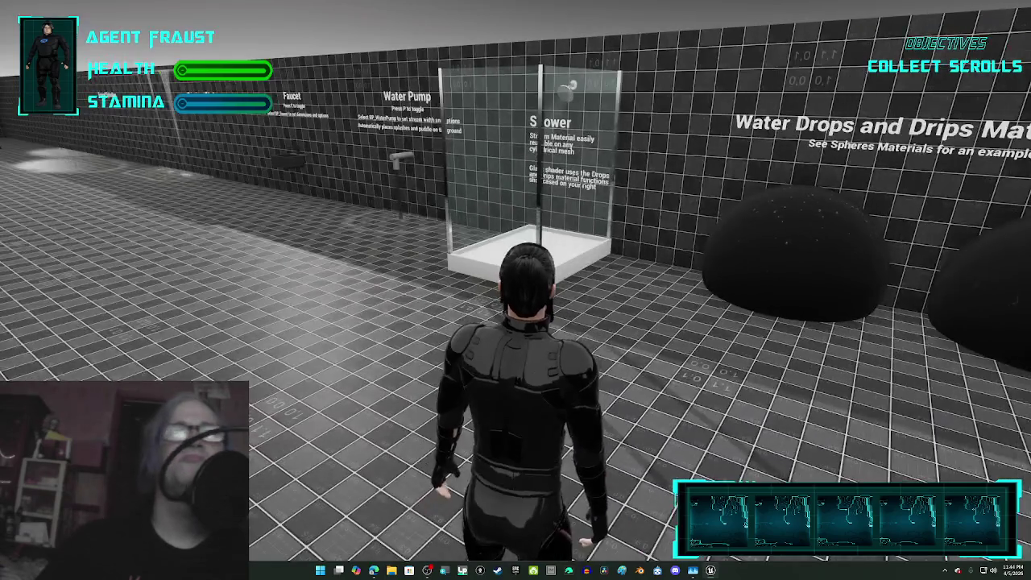
key("w")
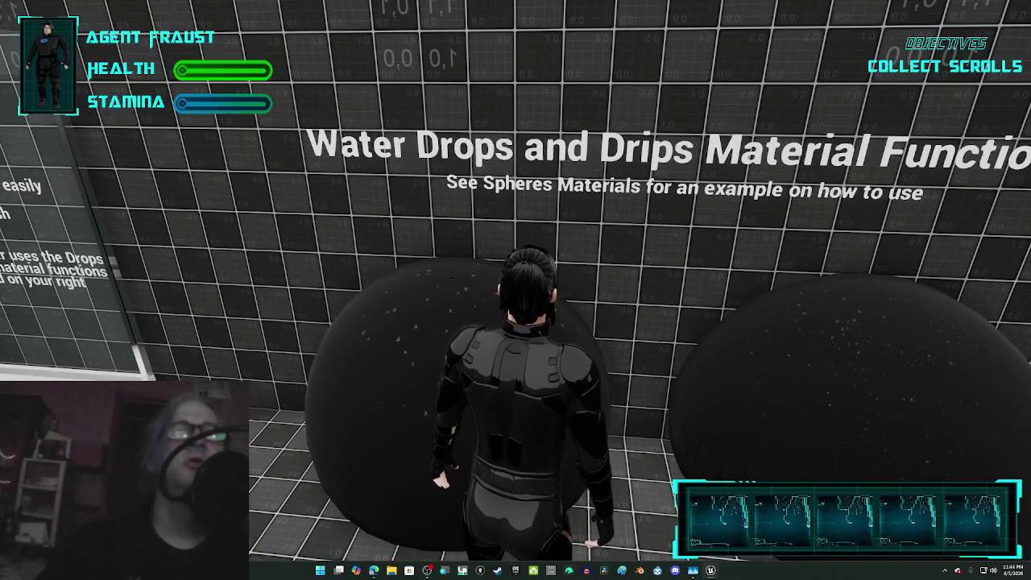
key("w")
key("w")
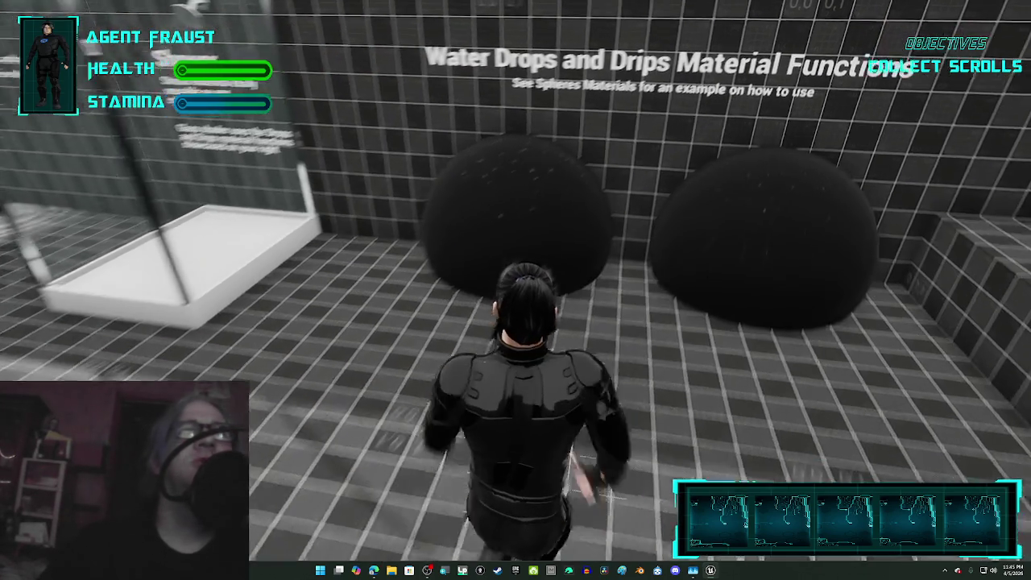
mouse_move(516, 290)
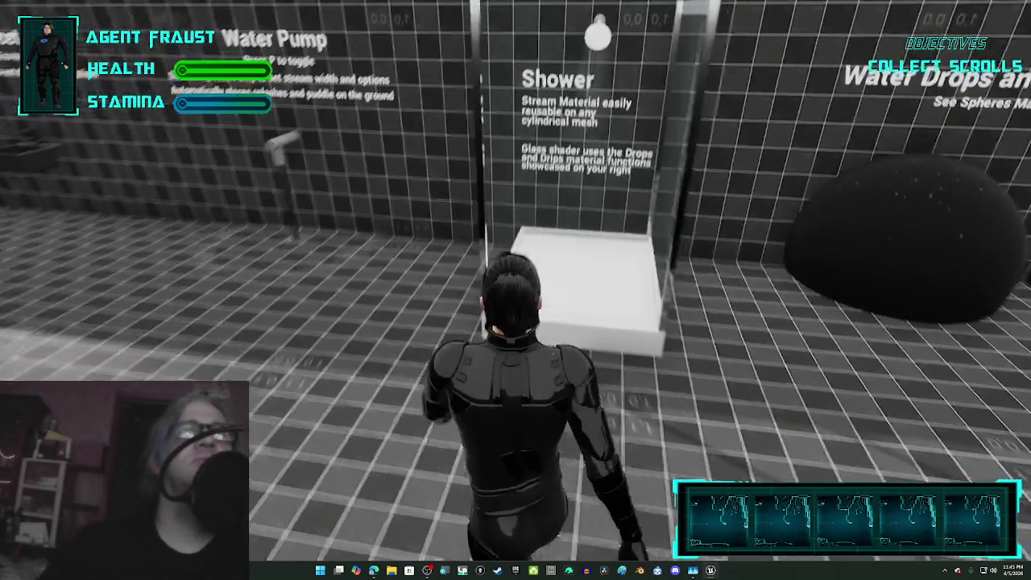
key("w")
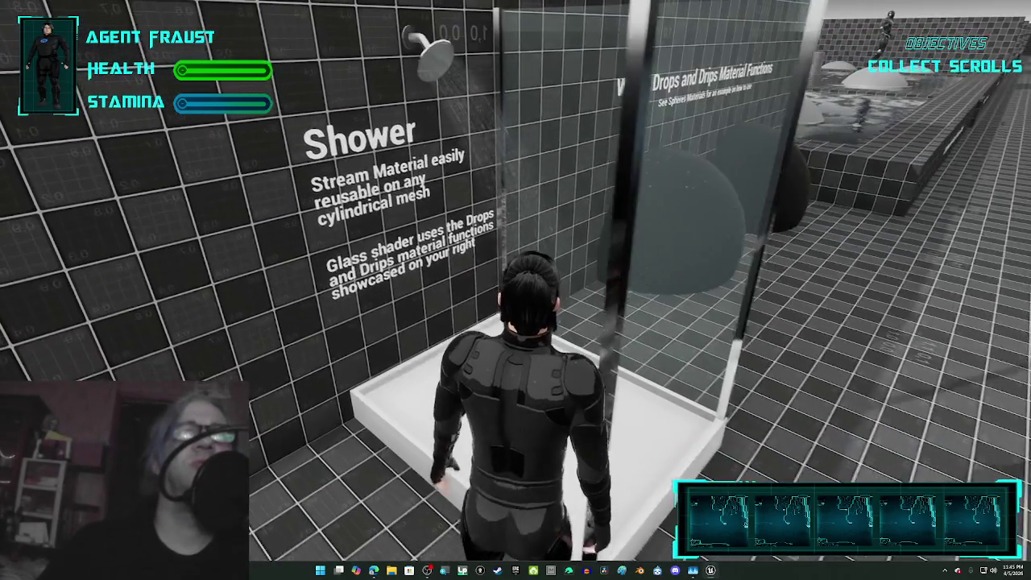
key("w")
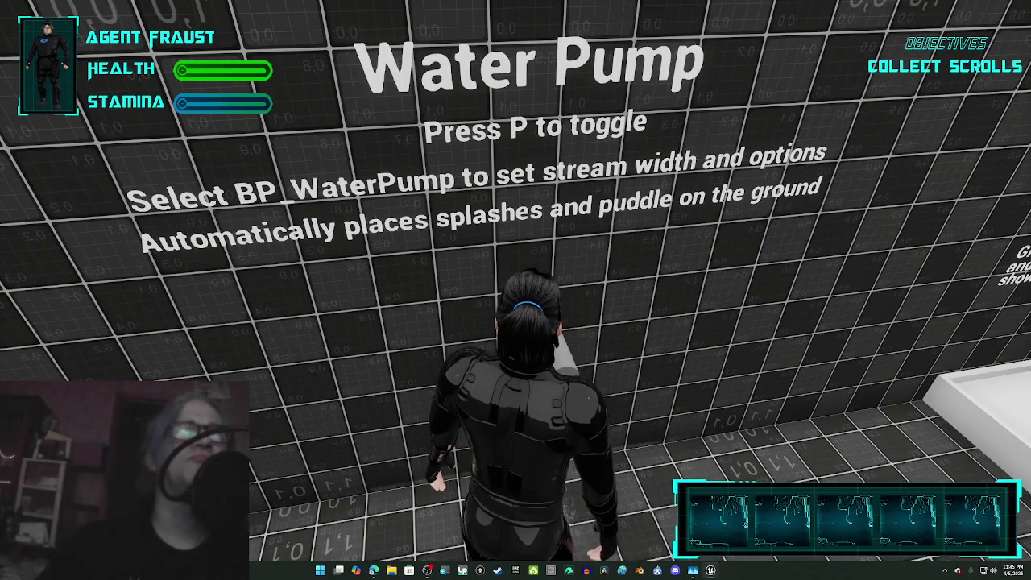
Step: Walk back along the corridor to the faucet and switch its water on with E
key("s")
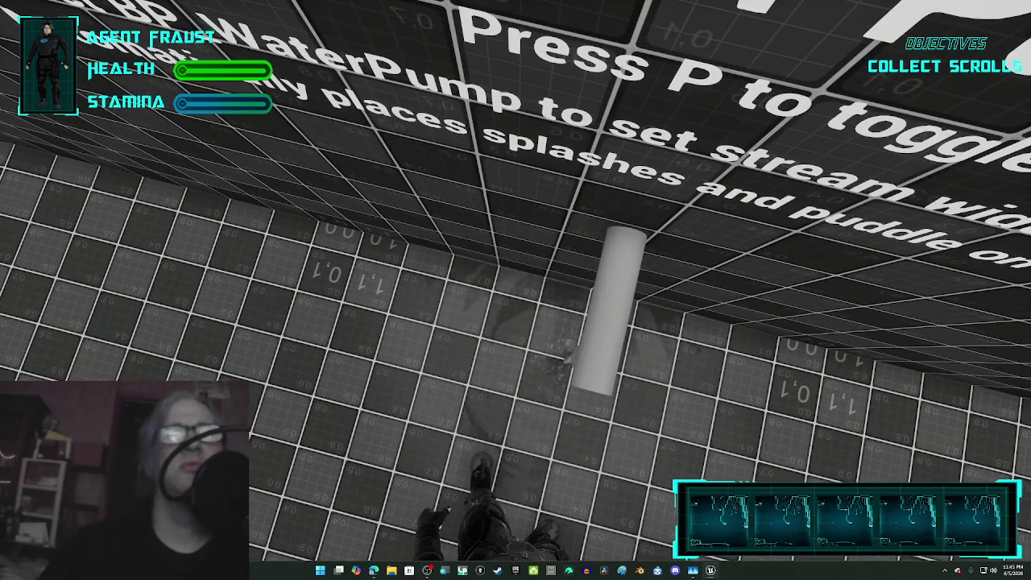
key("w")
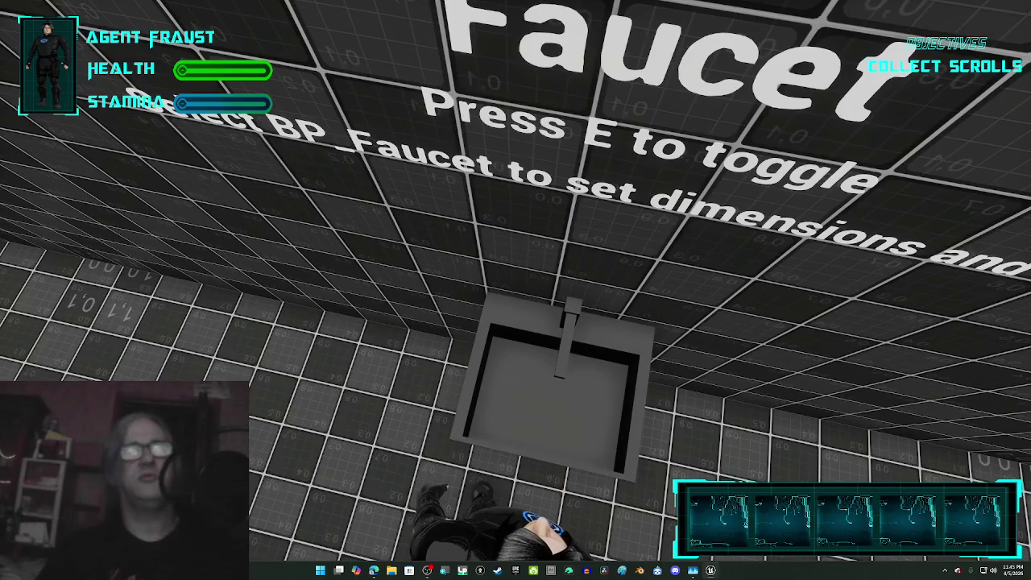
key("e")
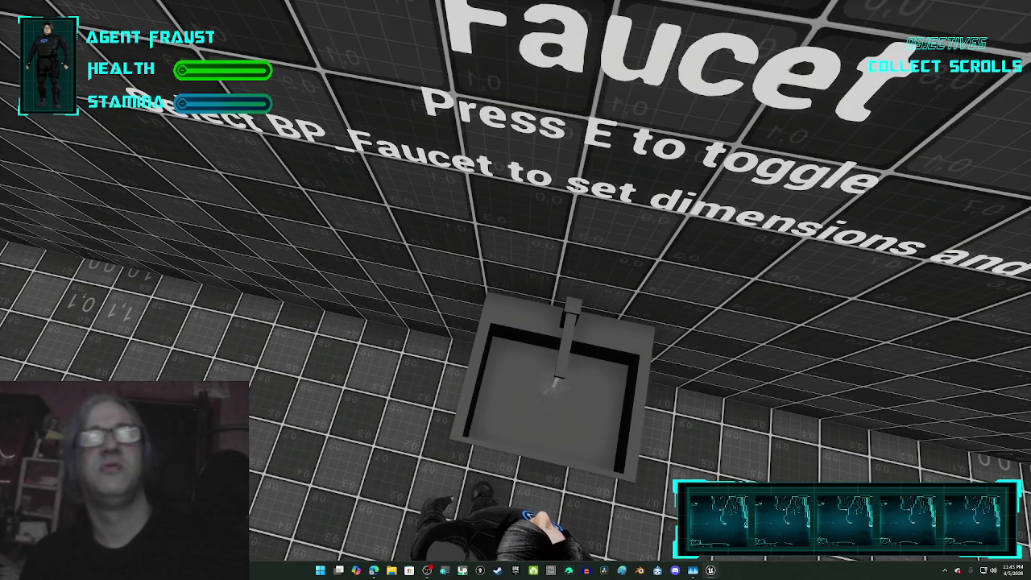
Step: Walk to the Dripping off ledges wall, then along the tiles to Generic Splashes
key("w")
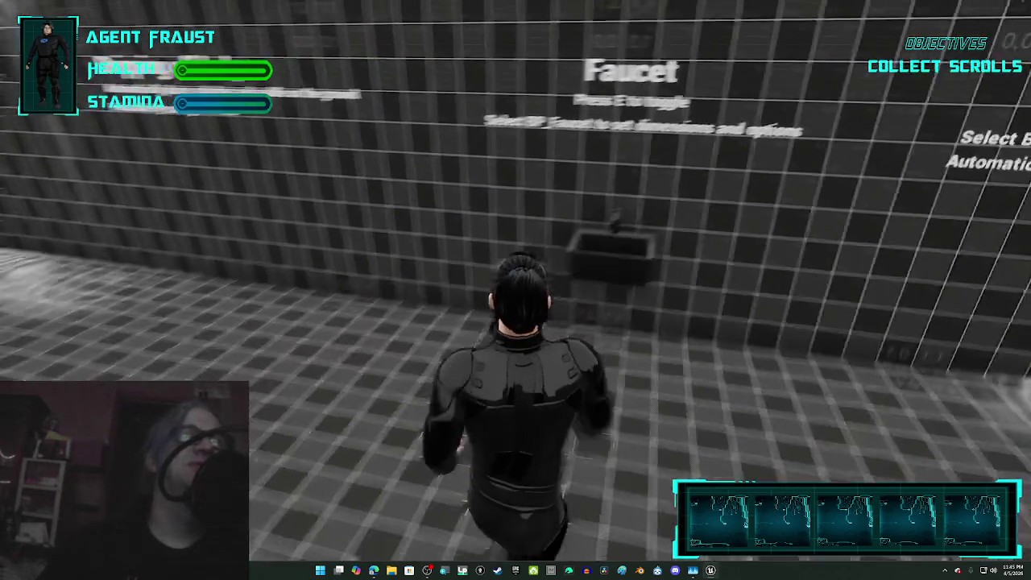
key("w")
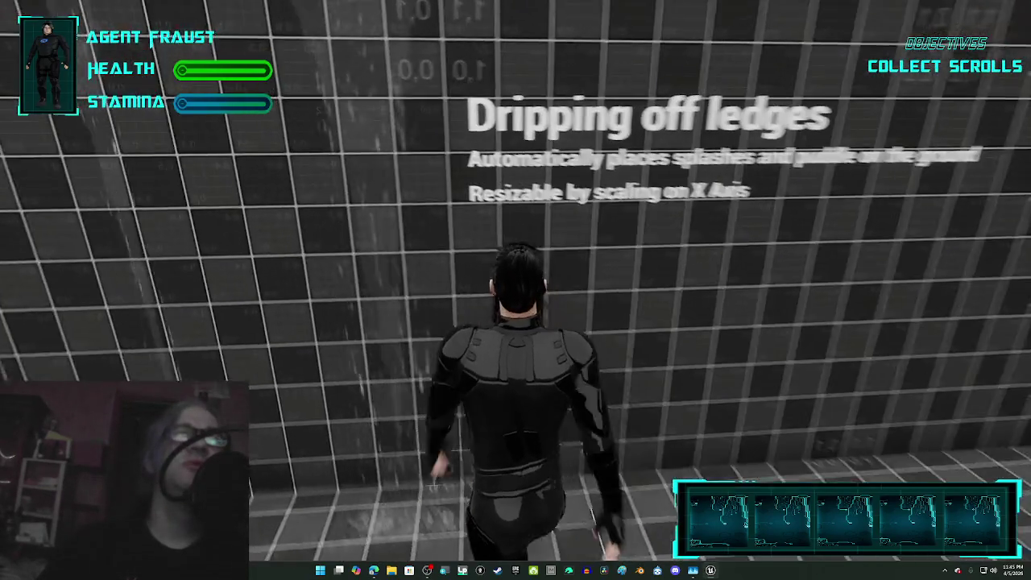
key("s")
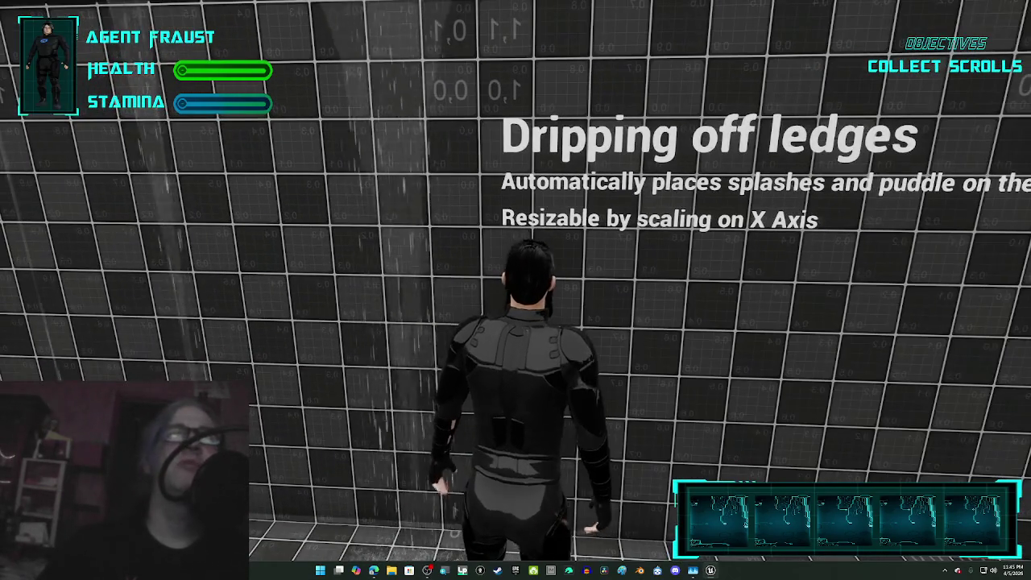
key("w")
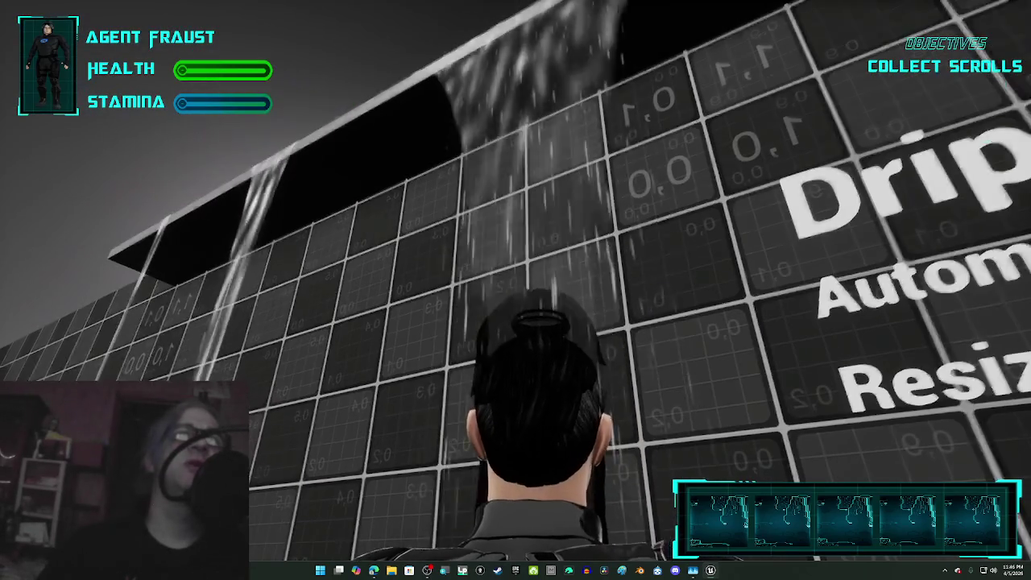
key("w")
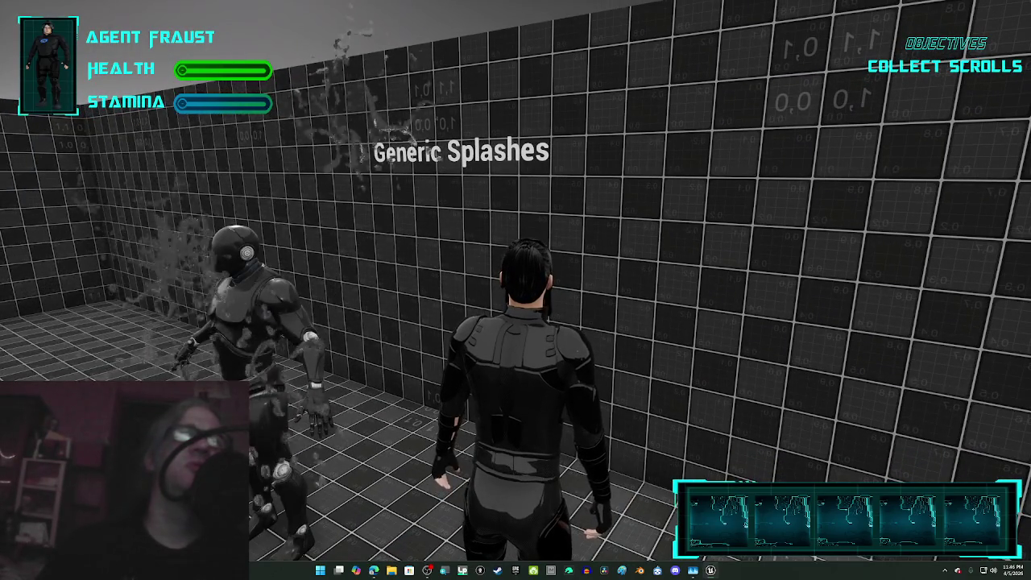
key("w")
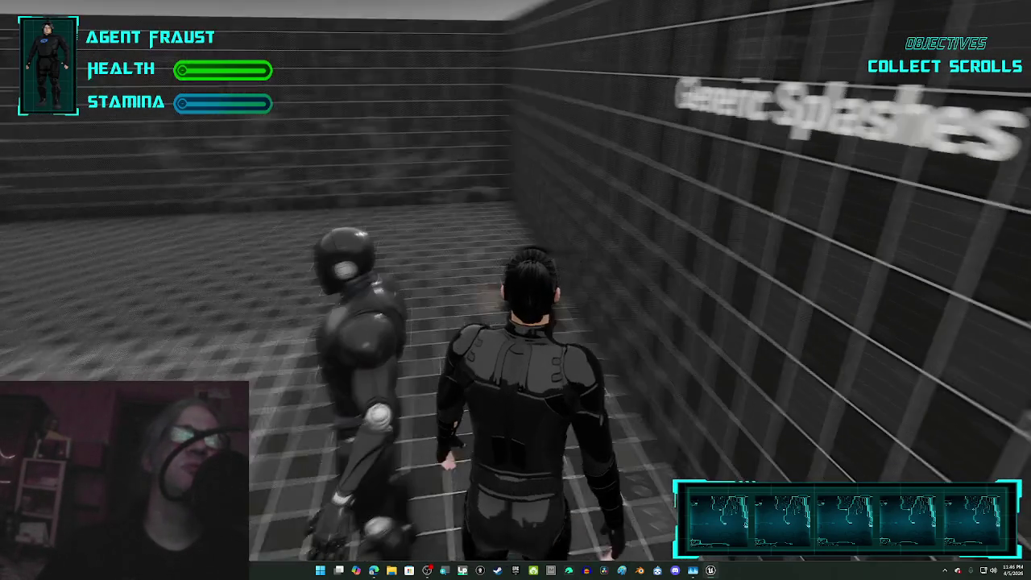
Step: Walk up to the Fire Hydrant and switch its water column off with H
key("d")
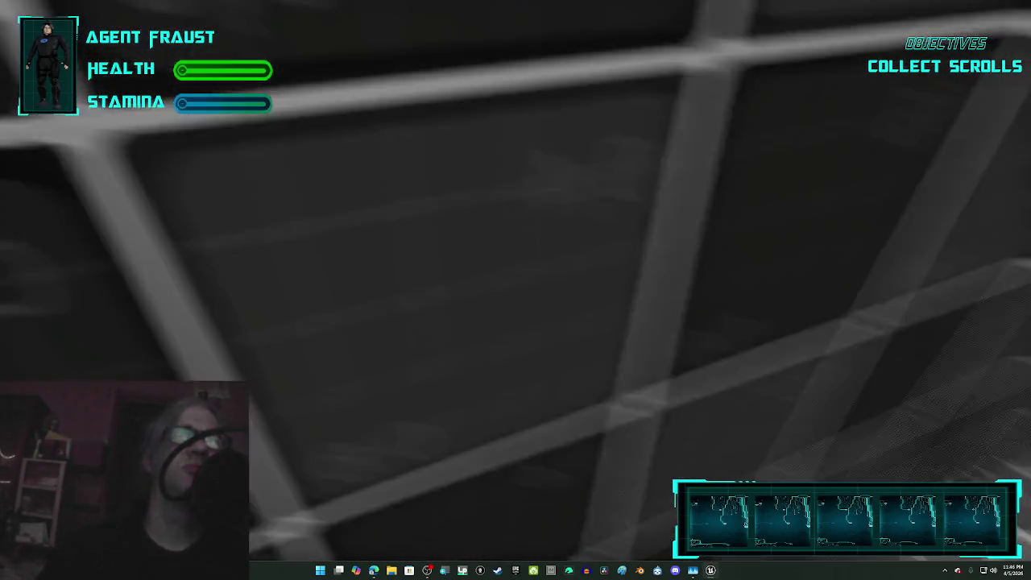
key("w")
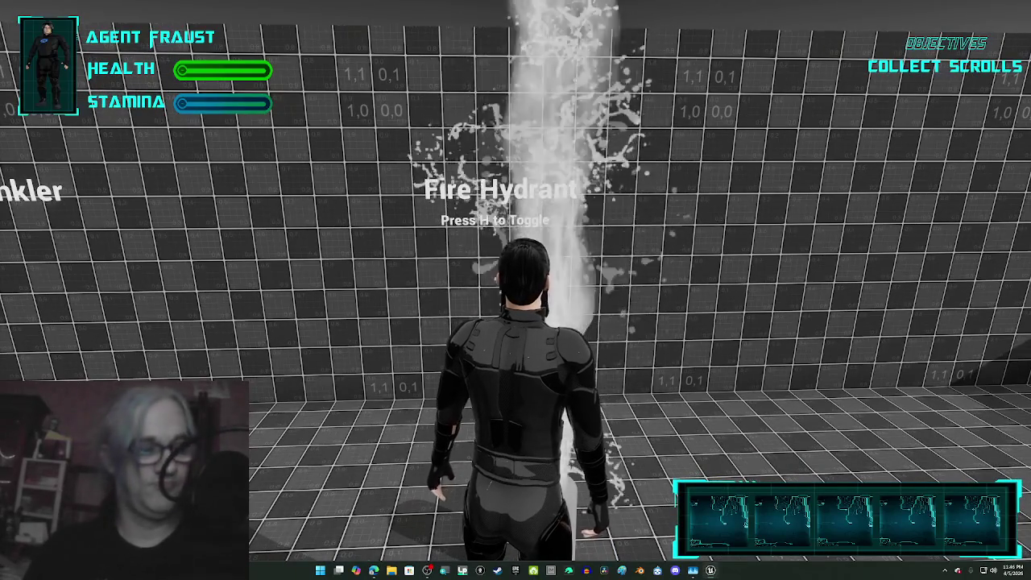
key("h")
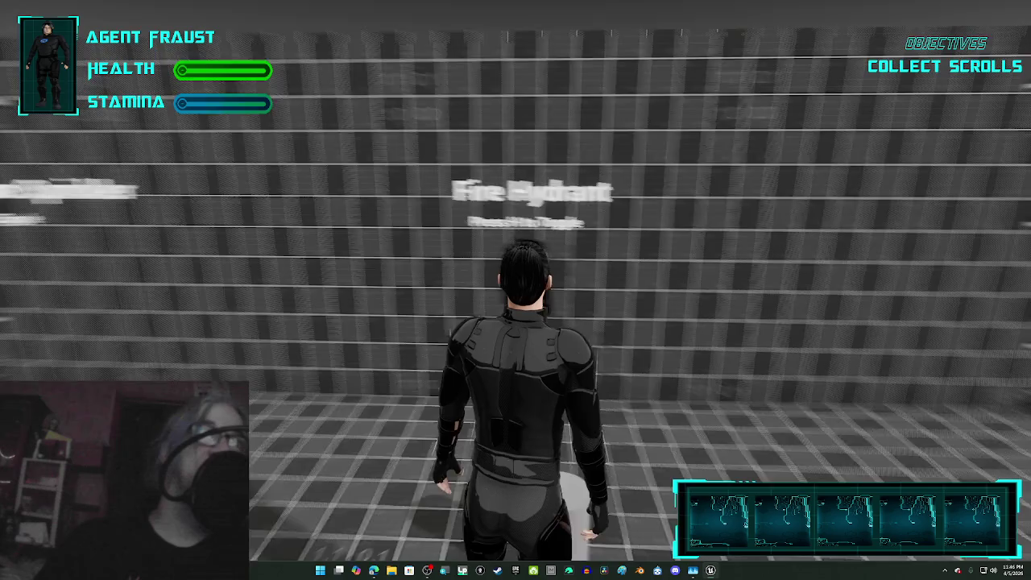
Step: Run along the wall past the sprinkler displays to the Farming Water Sprinkler wall
key("w")
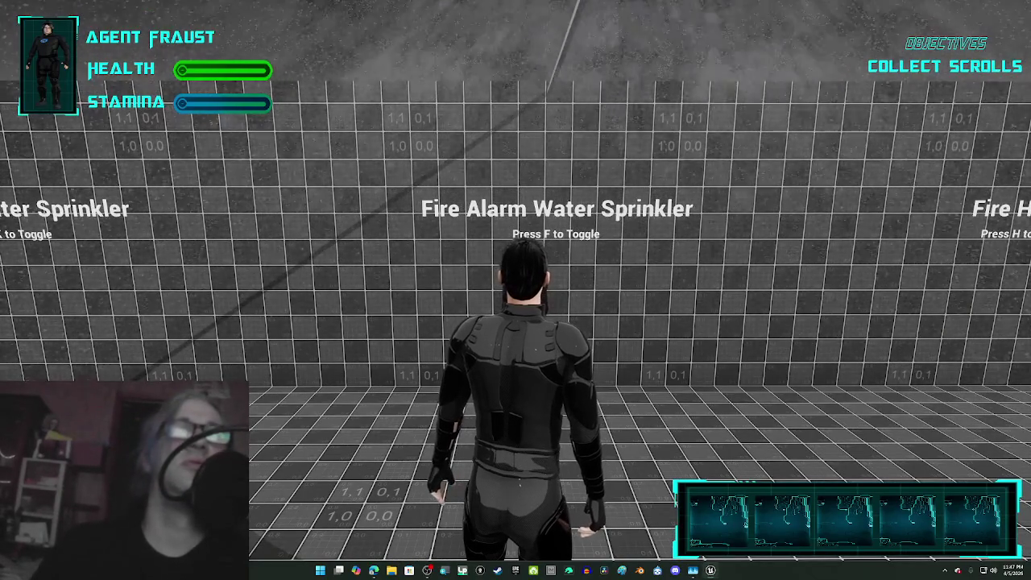
key("w")
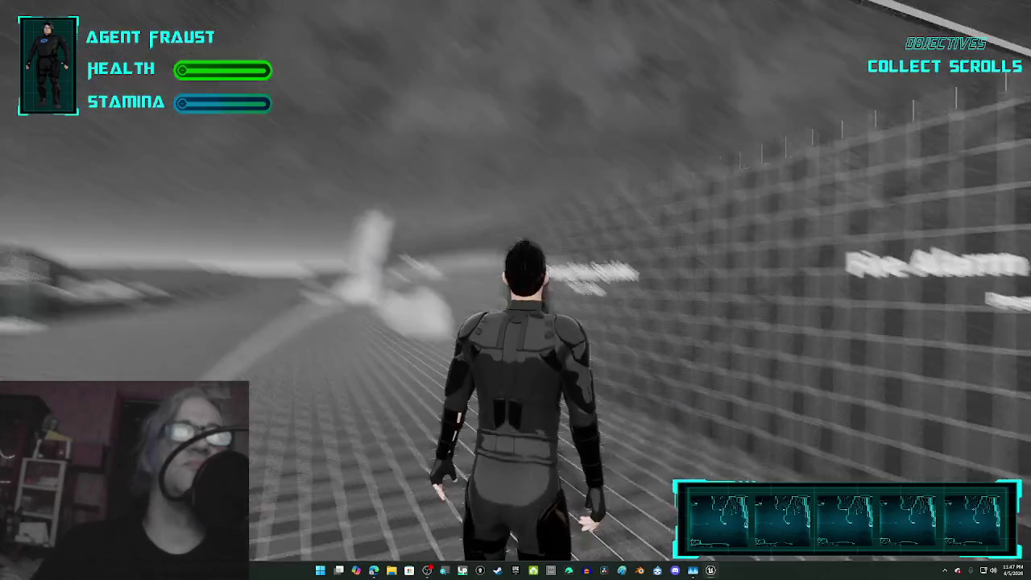
key("w")
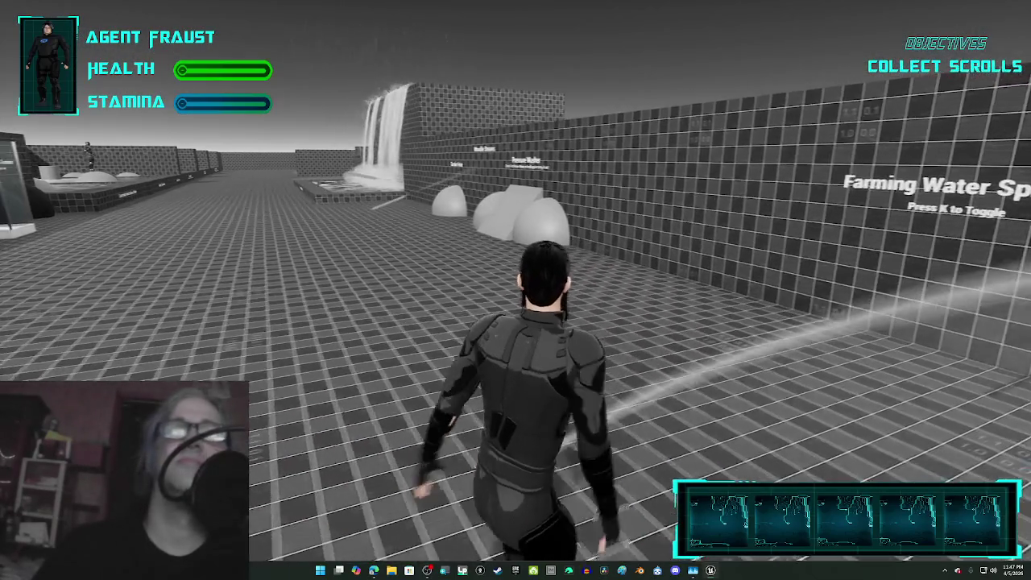
key("w")
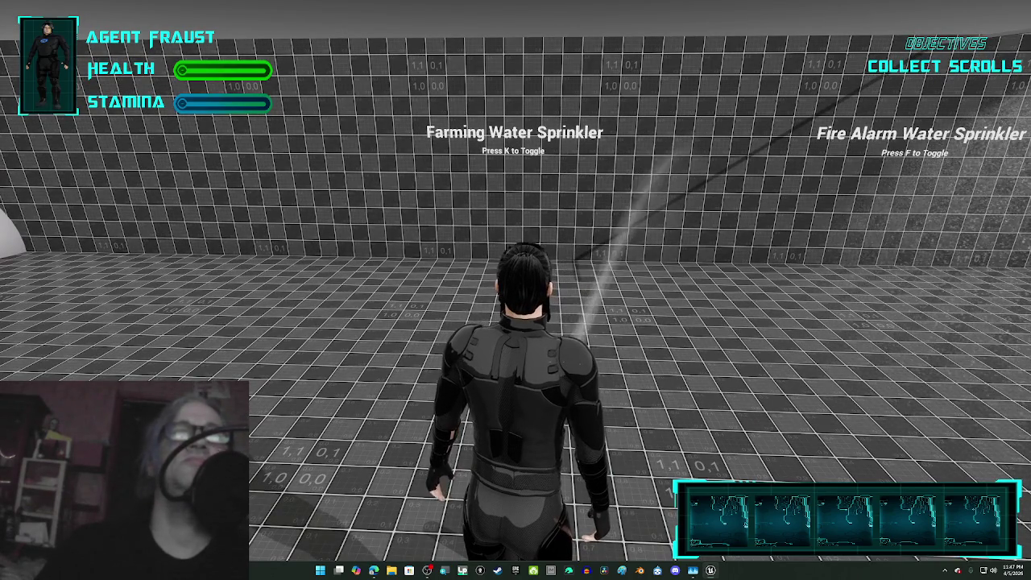
Step: Walk past the Pressure Washer domes and Garden Hose spray toward the waterfall
key("w")
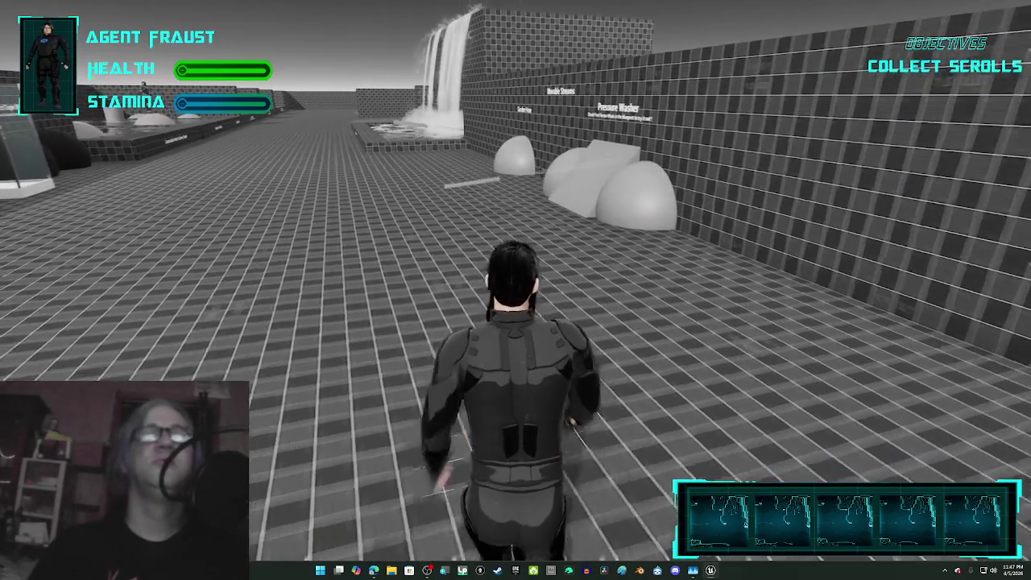
key("w")
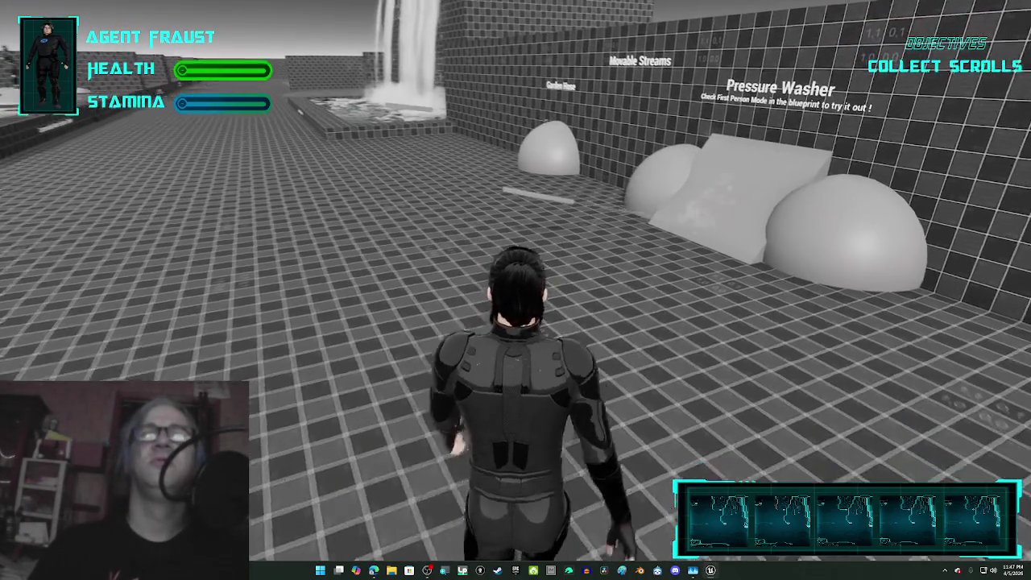
key("w")
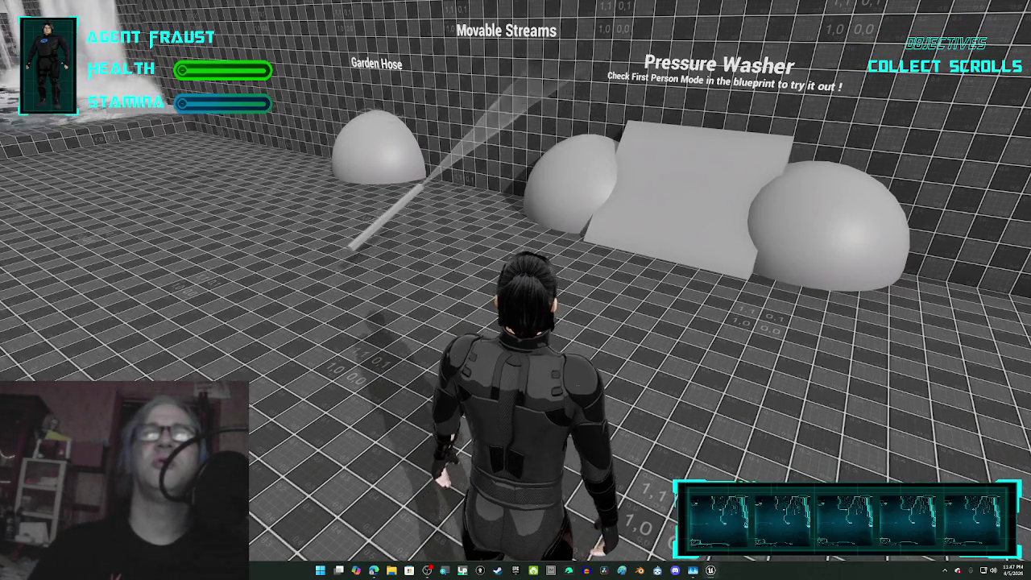
key("w")
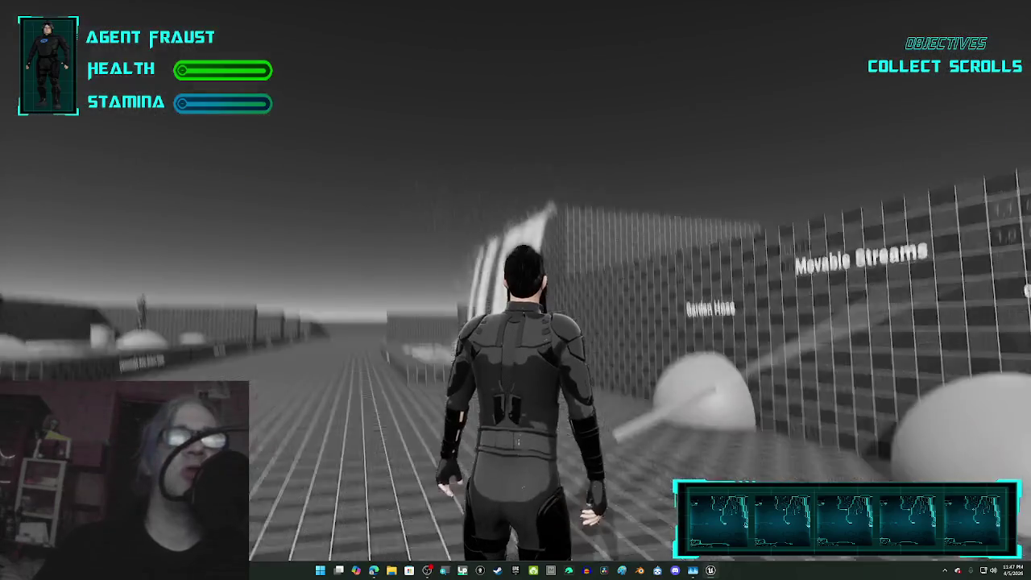
key("w")
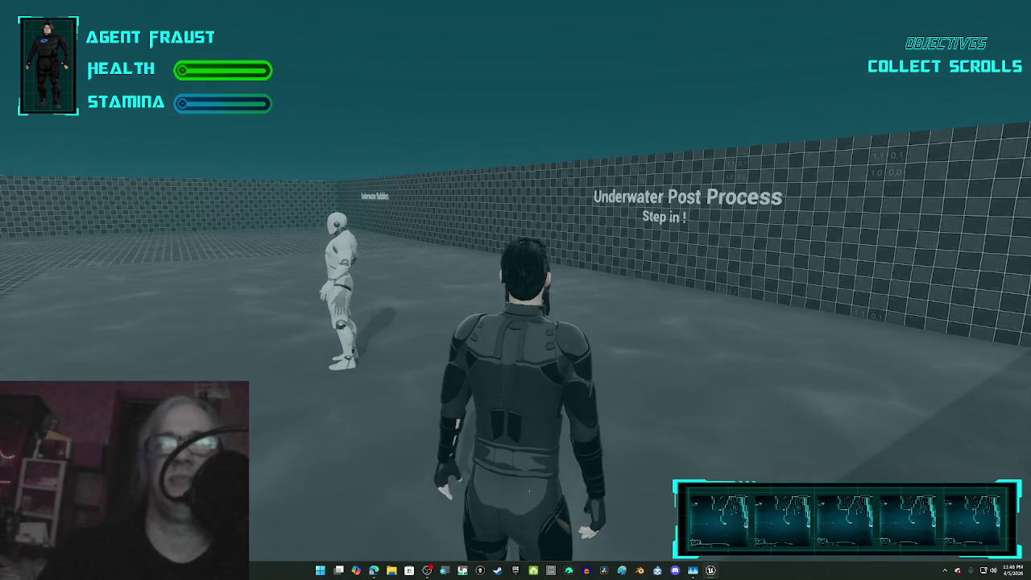
Step: Walk out of the teal underwater volume onto the grey floor facing Ocean Waves
key("s")
key("w")
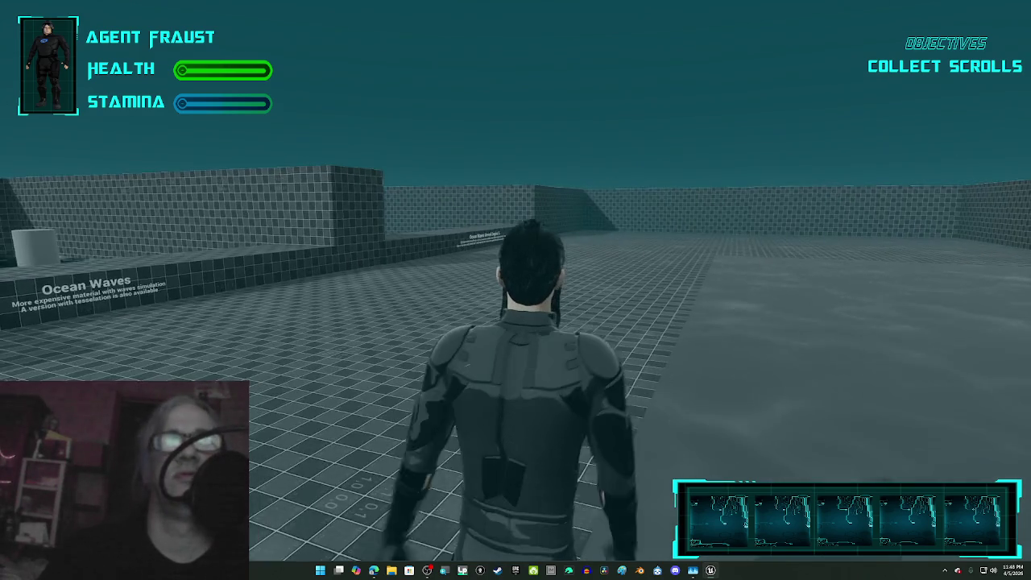
key("s")
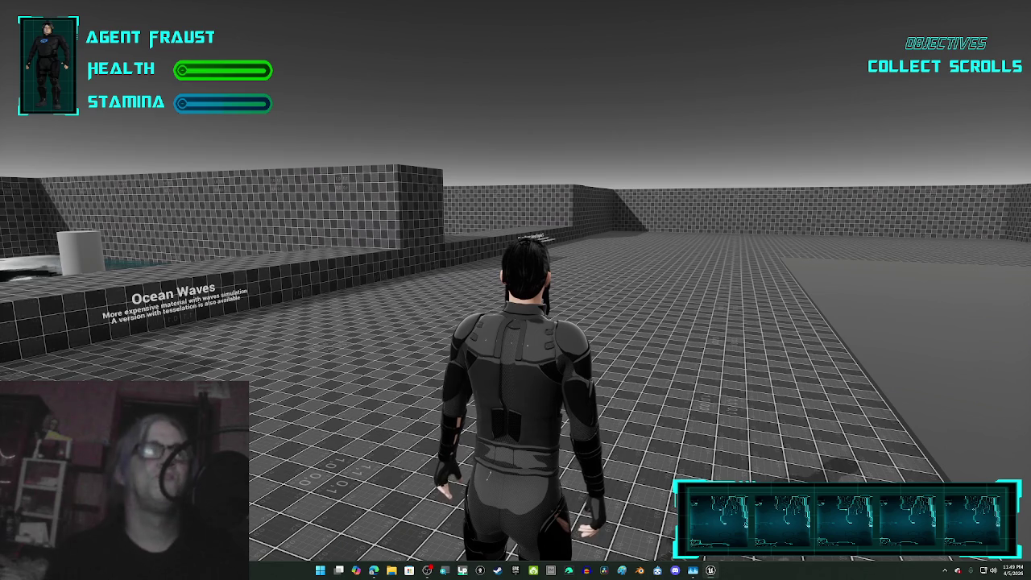
Step: Walk up to face the Ocean Waves pool, then stop Play and exit immersive mode
key("w")
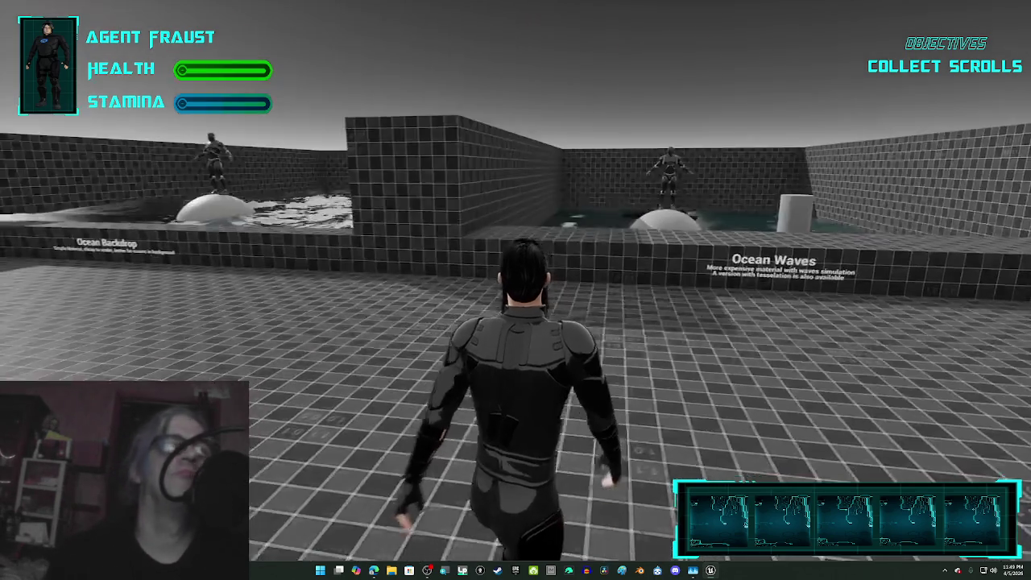
key("w")
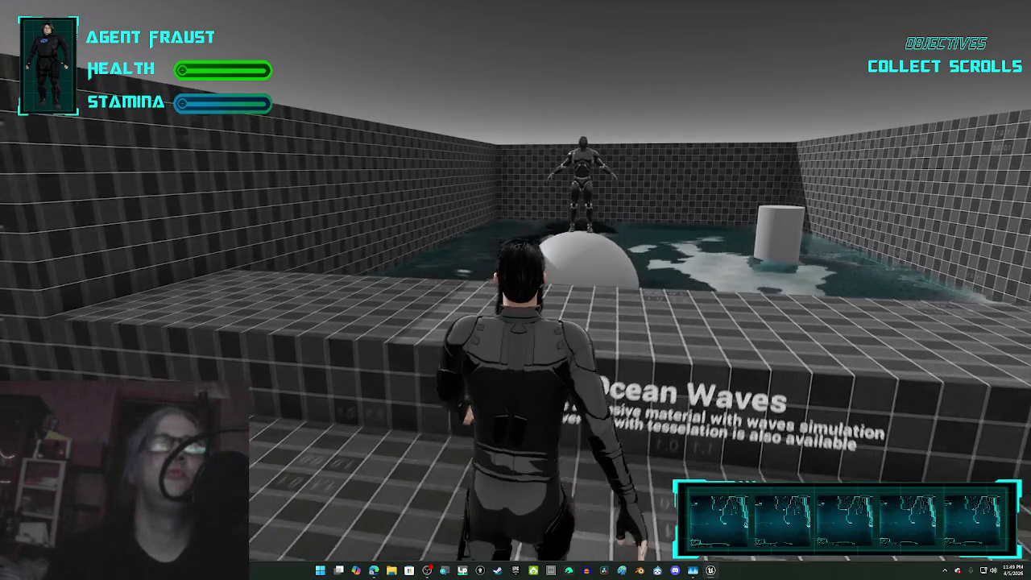
key("w")
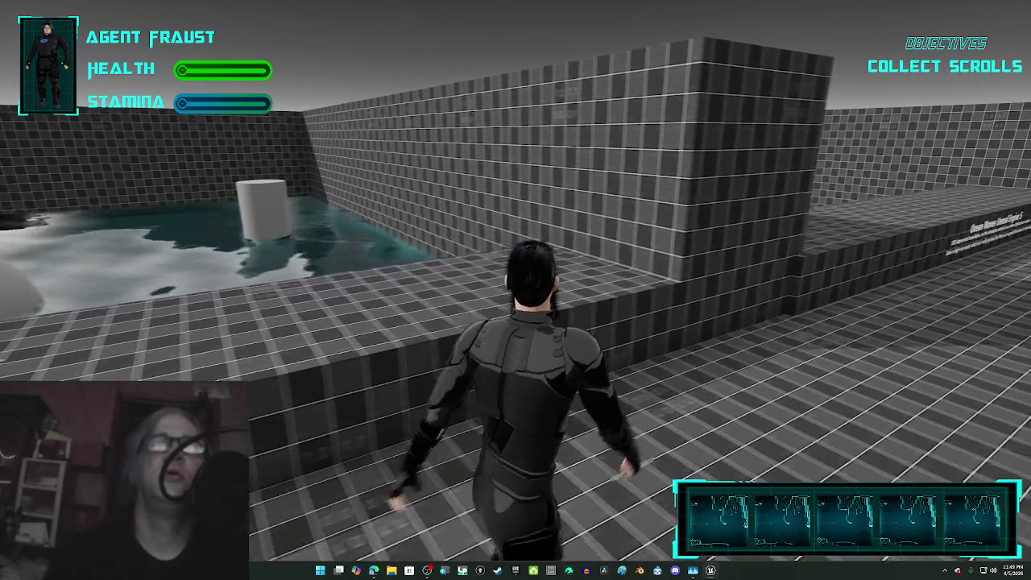
key("w")
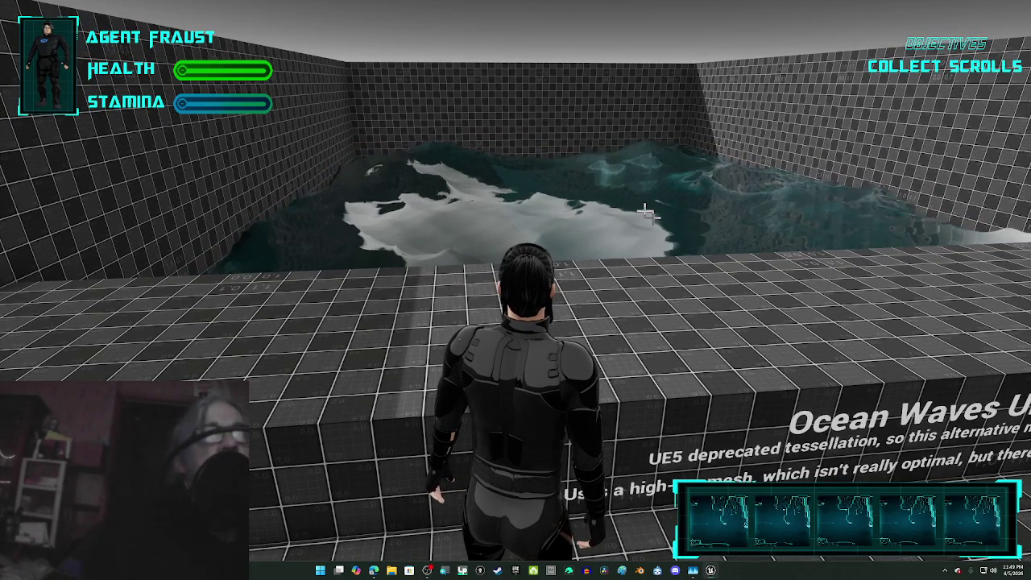
key("Escape")
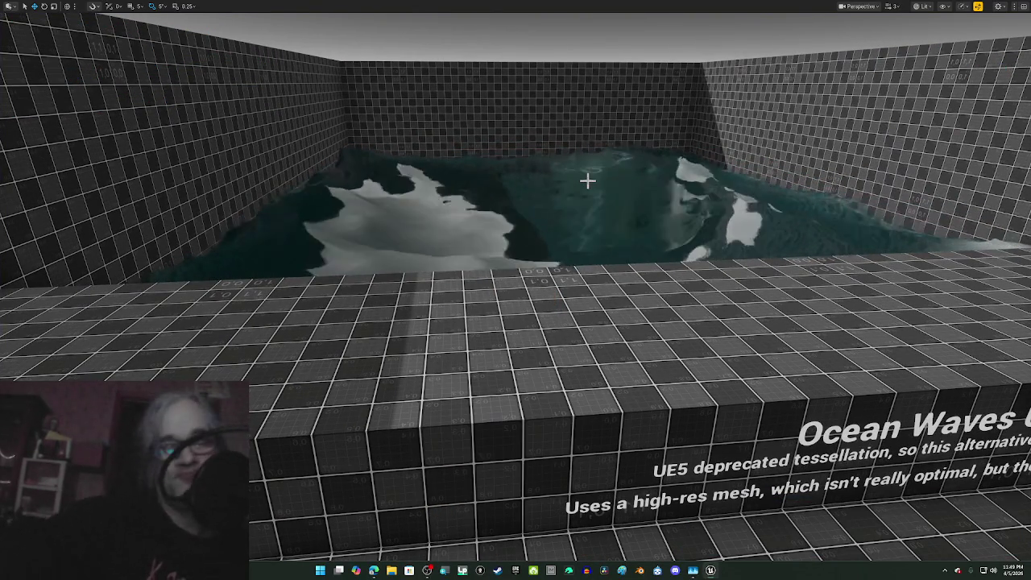
key("F11")
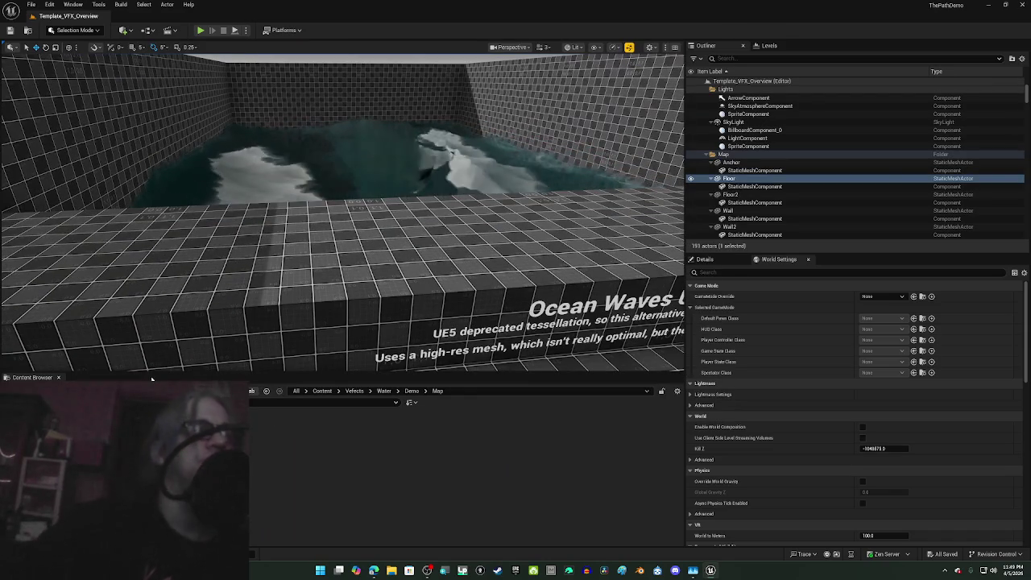
Step: Open DemoMap from Favorite Levels and look up from the ground toward the mountains
left_click(31, 4)
mouse_move(79, 56)
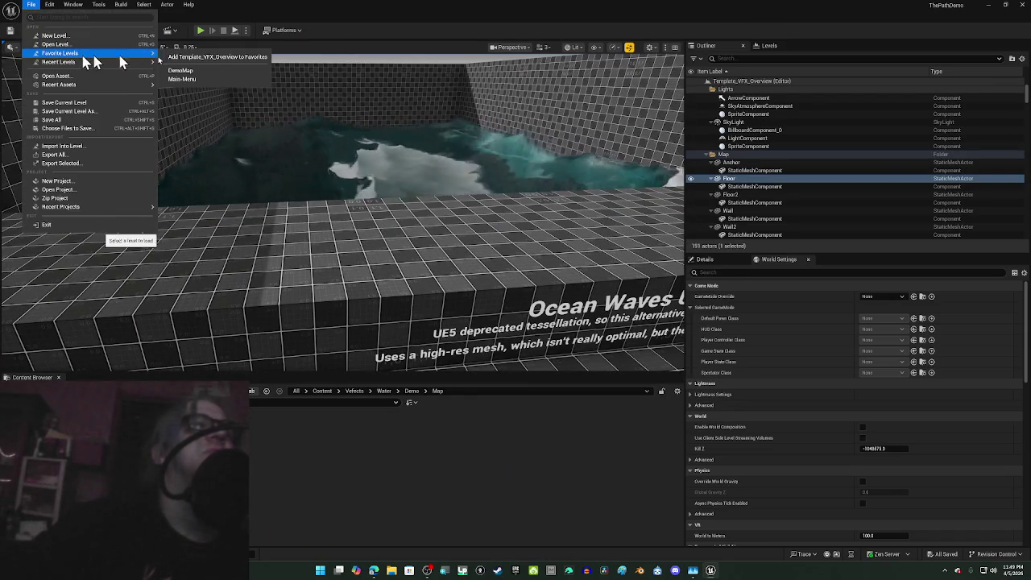
left_click(213, 71)
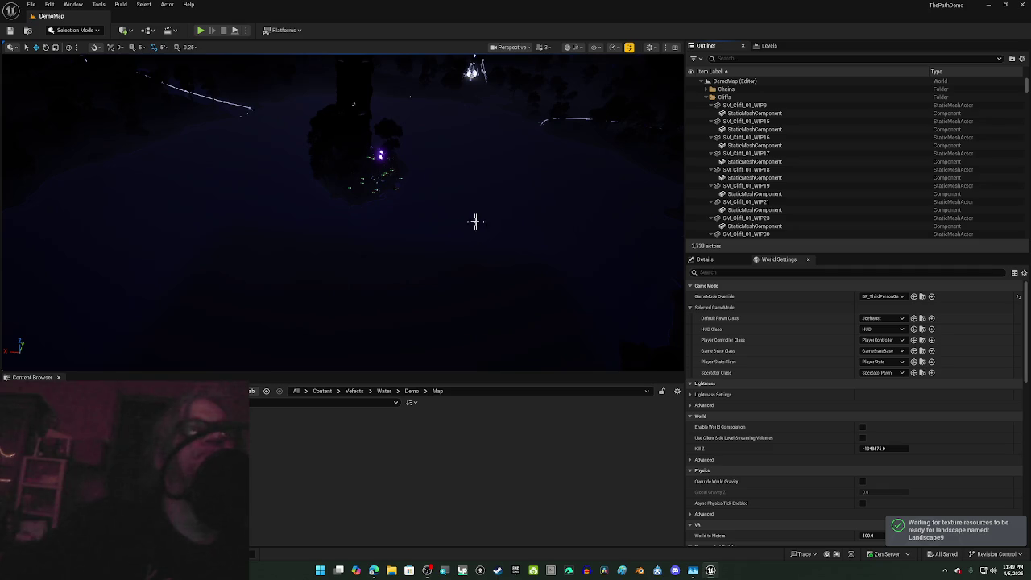
mouse_move(440, 223)
left_mouse_down()
mouse_move(362, 161)
mouse_move(339, 124)
mouse_move(422, 129)
mouse_move(427, 226)
left_mouse_up()
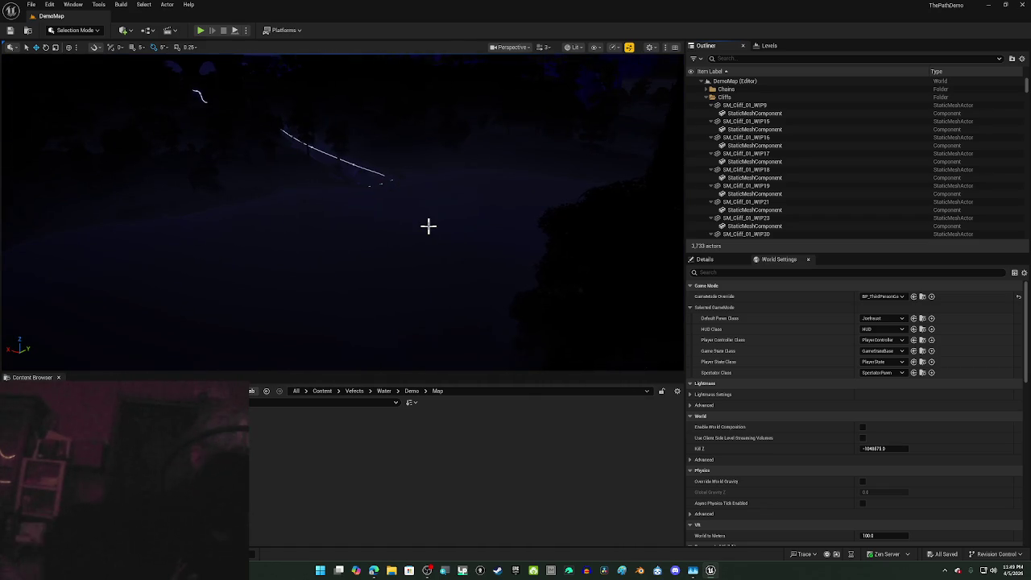
Step: Switch to the unlit view (Alt+3) and fly the camera from the lake toward the rock platform
key("alt+3")
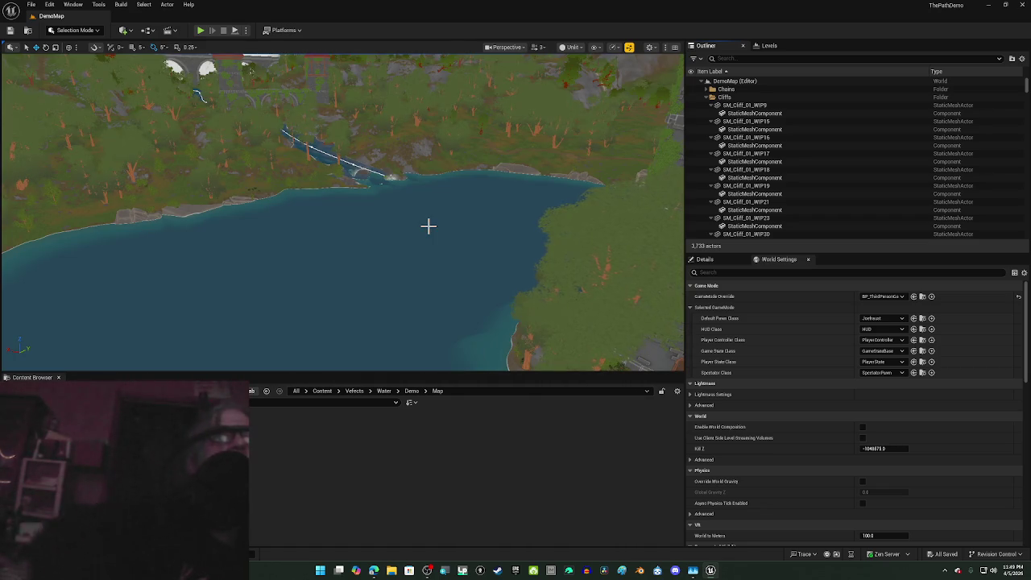
left_click_drag(428, 225, 431, 205)
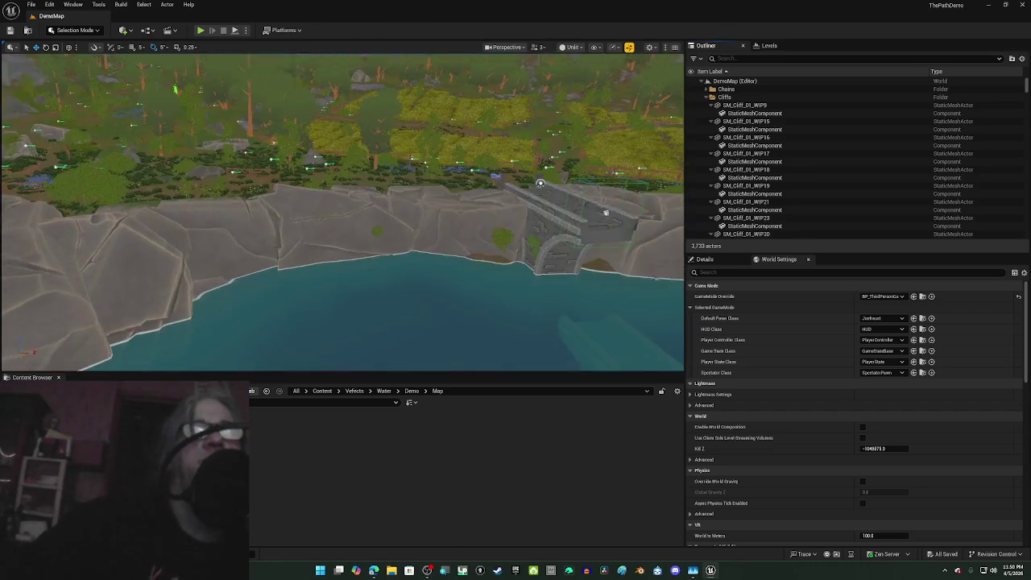
left_click_drag(431, 204, 431, 205)
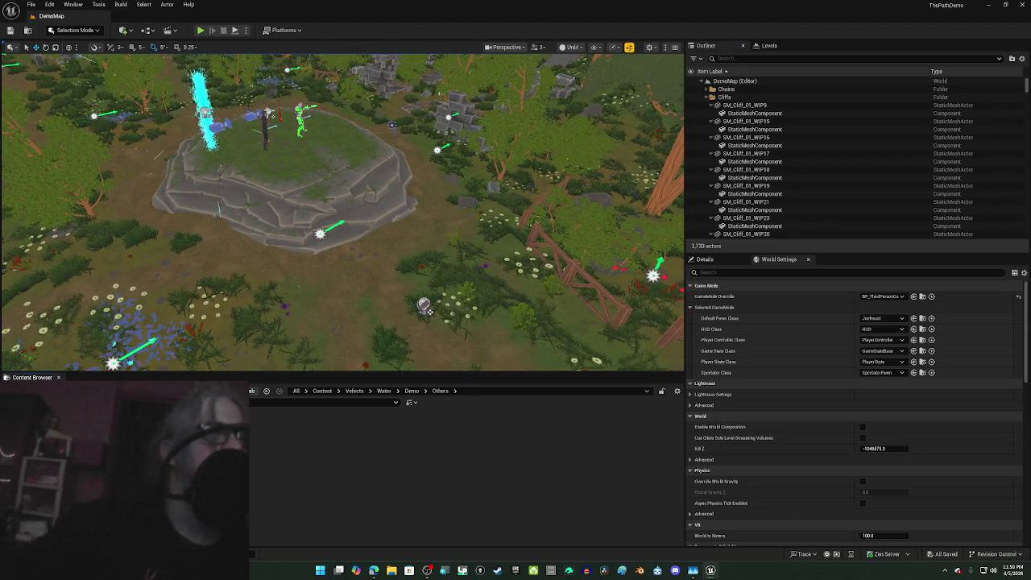
Step: Go through Water > VFX > Rain > Blueprint and drop BP_Rain on the ground below the platform
left_click(48, 451)
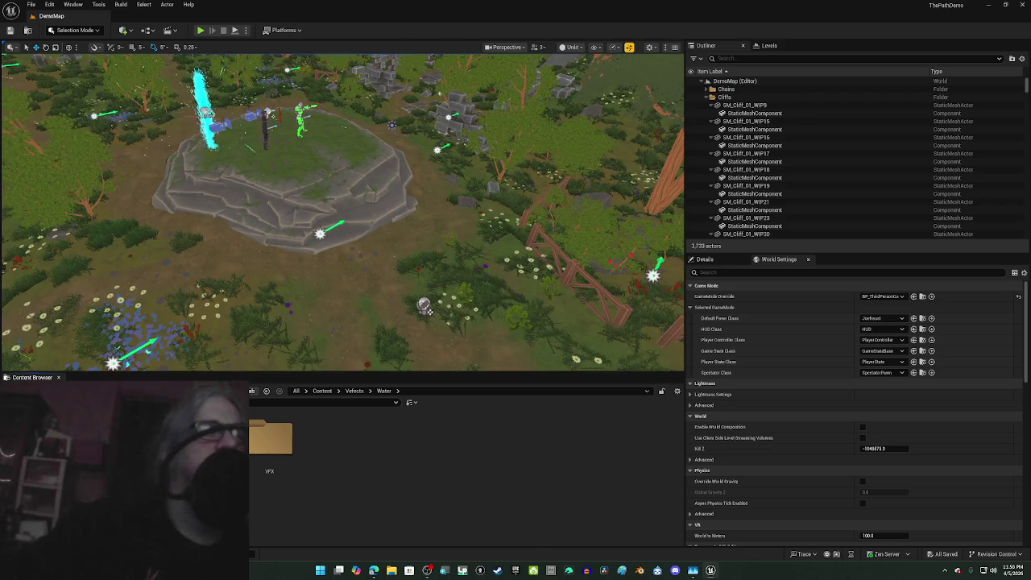
double_click(265, 452)
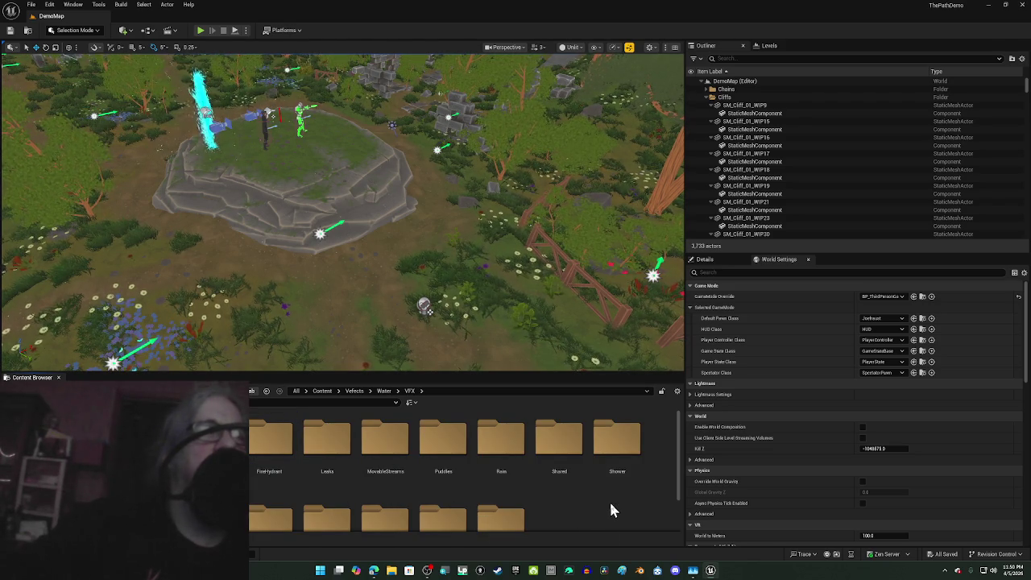
double_click(517, 454)
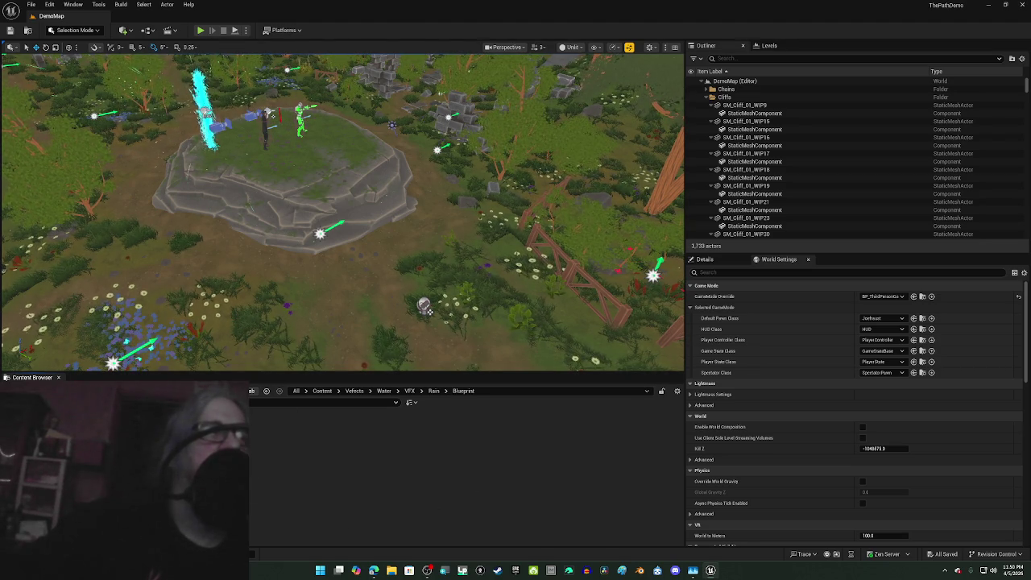
double_click(213, 439)
left_click_drag(308, 332, 344, 297)
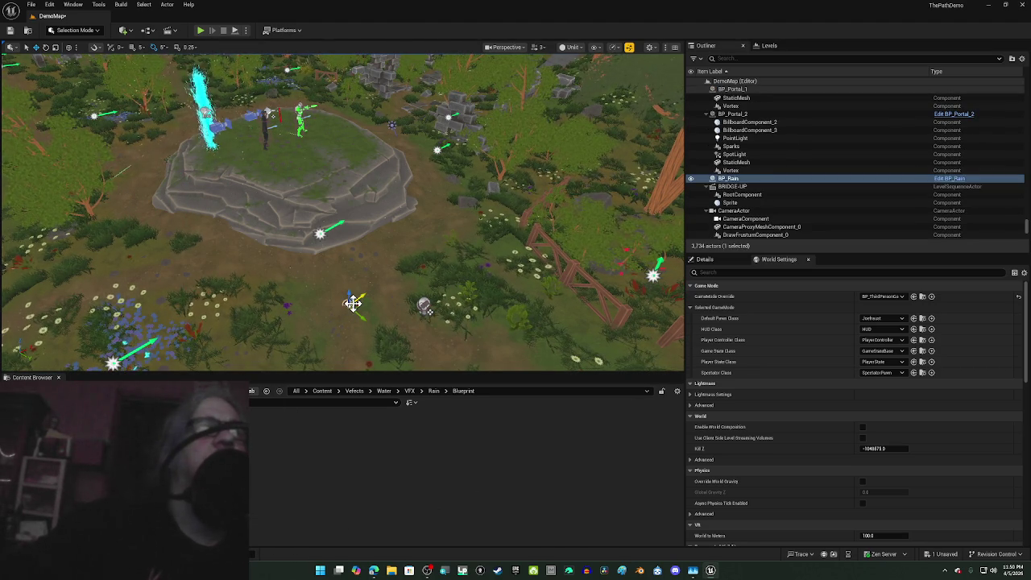
Step: Check BP_Rain's placement from the platform and trees, then select its raindrops mesh component
scroll(287, 299, "down", 3)
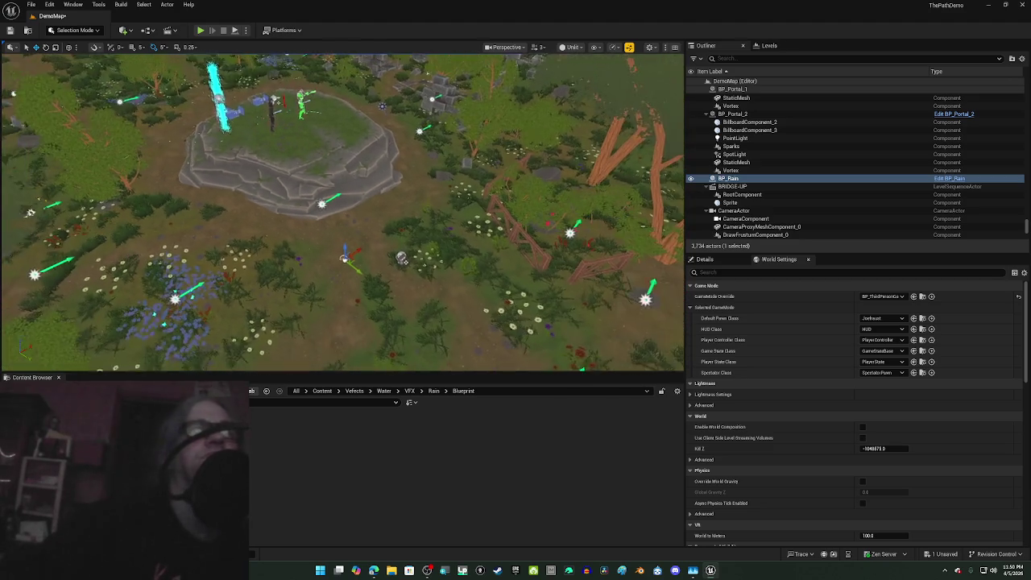
scroll(342, 212, "up", 5)
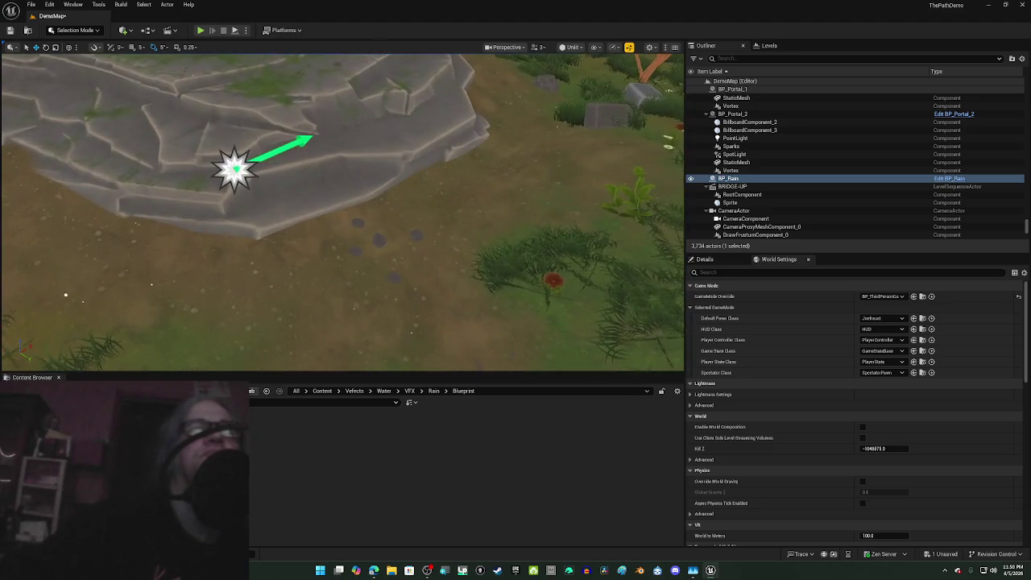
scroll(342, 212, "down", 5)
scroll(342, 212, "up", 10)
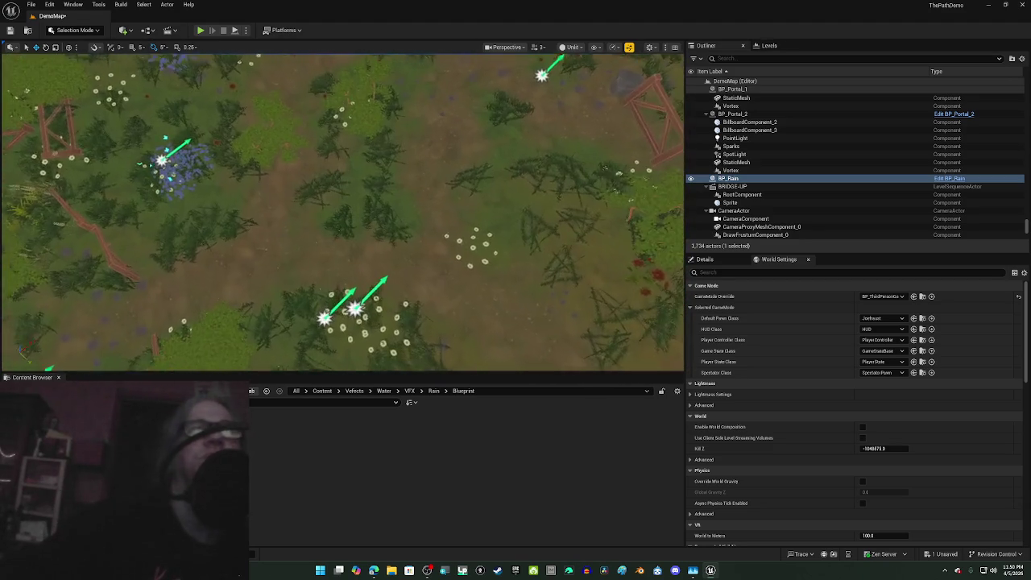
scroll(289, 299, "down", 10)
scroll(288, 299, "up", 2)
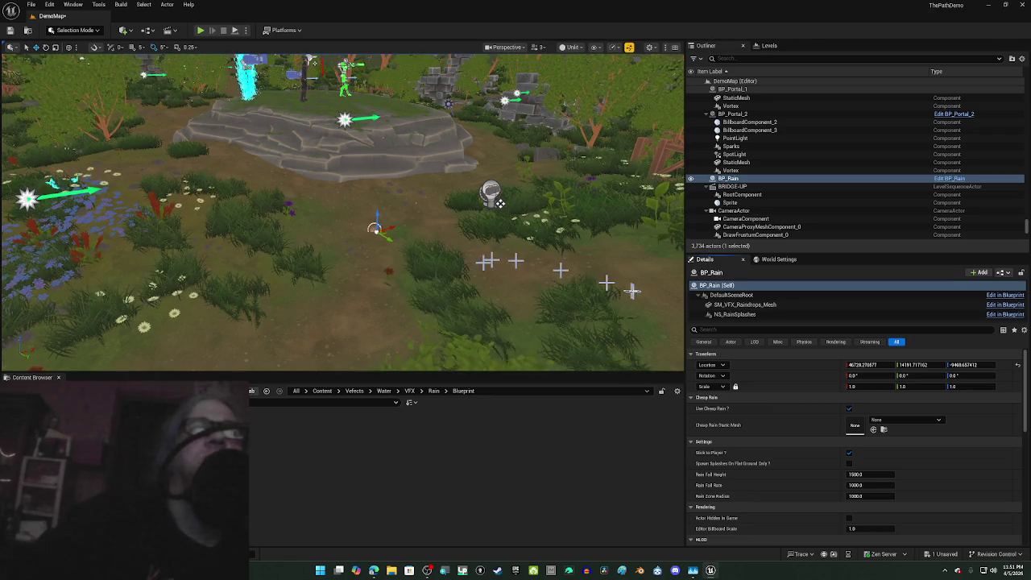
left_click_drag(629, 289, 603, 234)
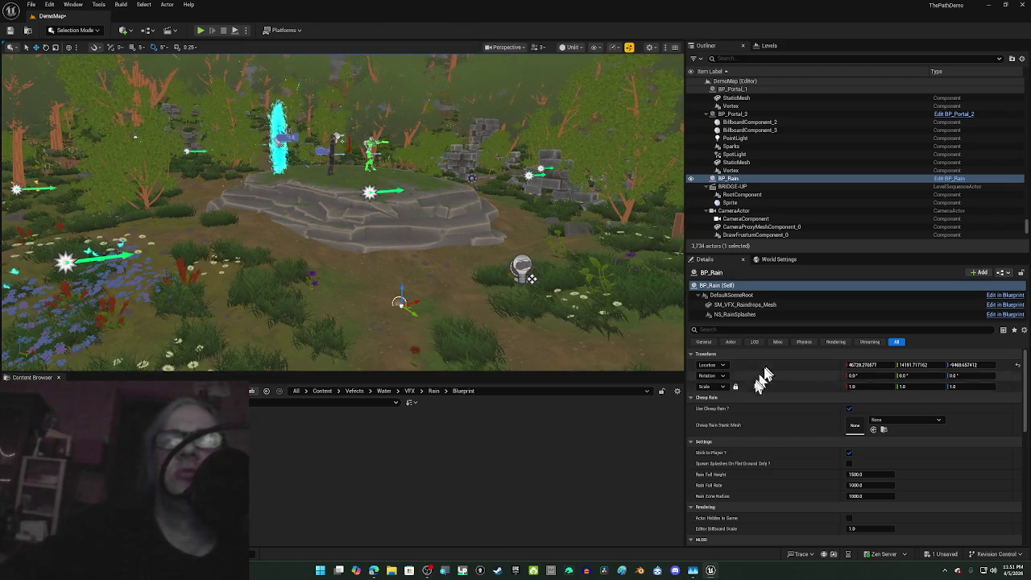
left_click(747, 305)
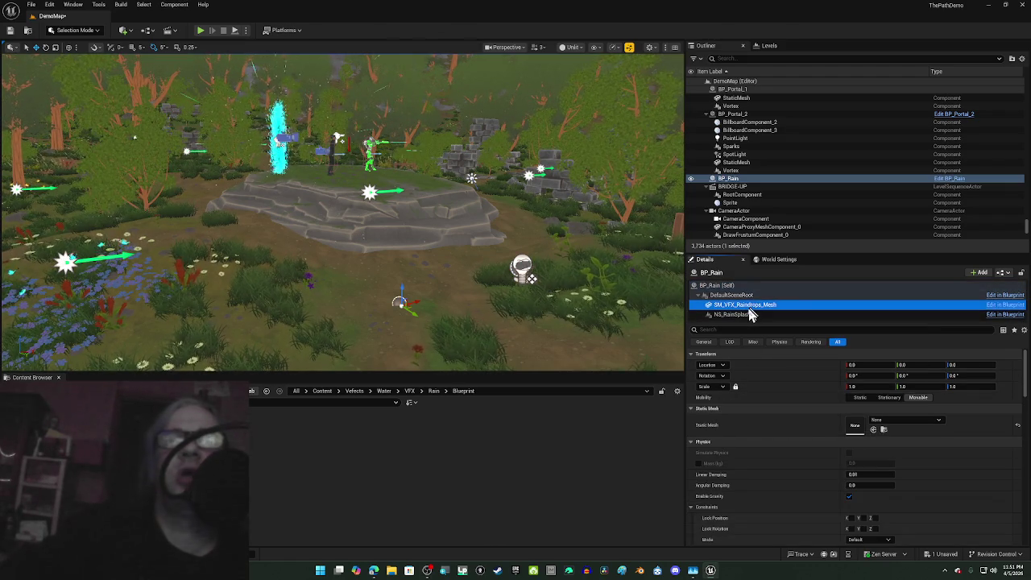
Step: Inspect and frame the NS_RainSplashes component, reselect BP_Rain, and run a play test
left_click(745, 315)
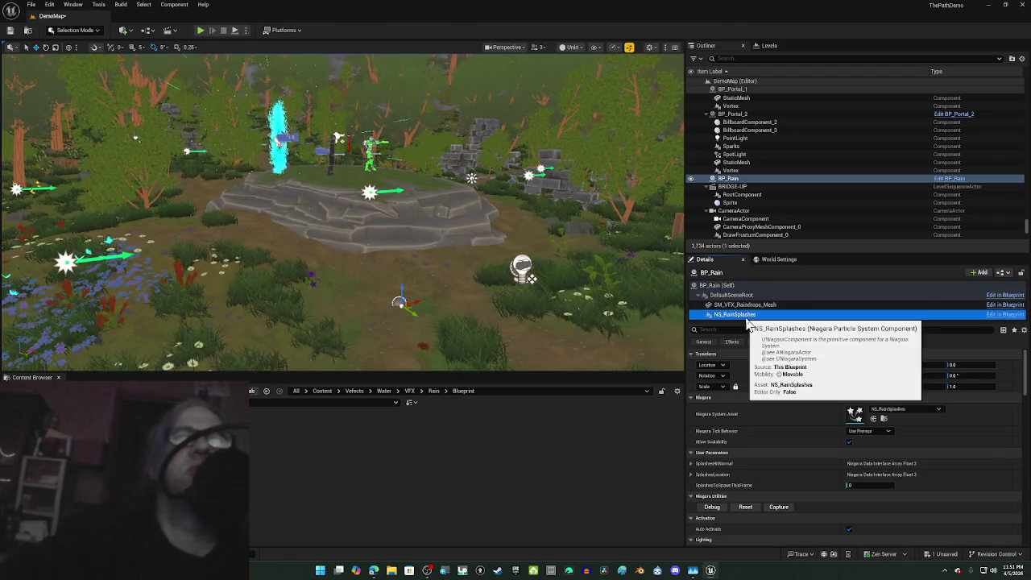
key("f")
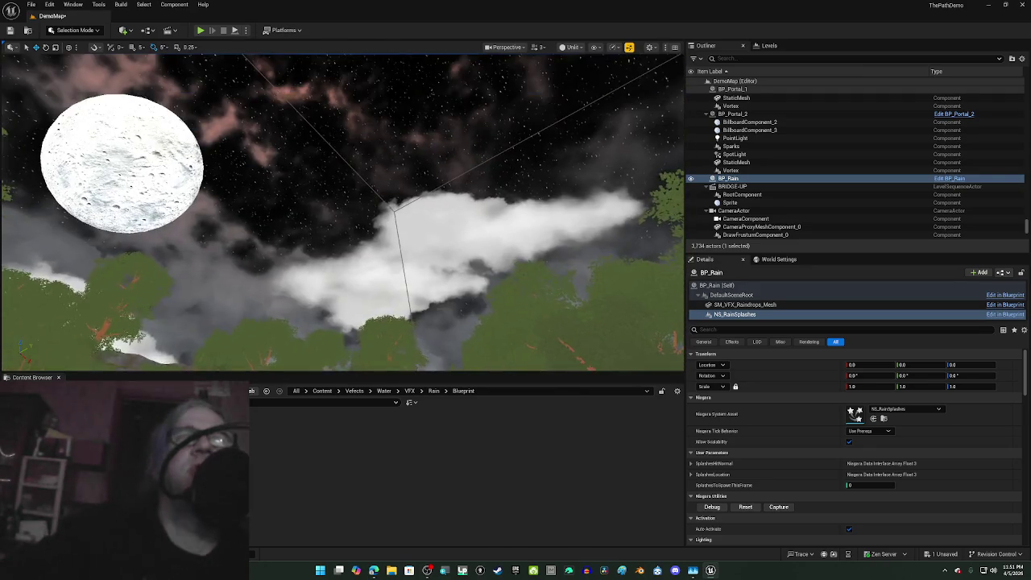
left_click(691, 179)
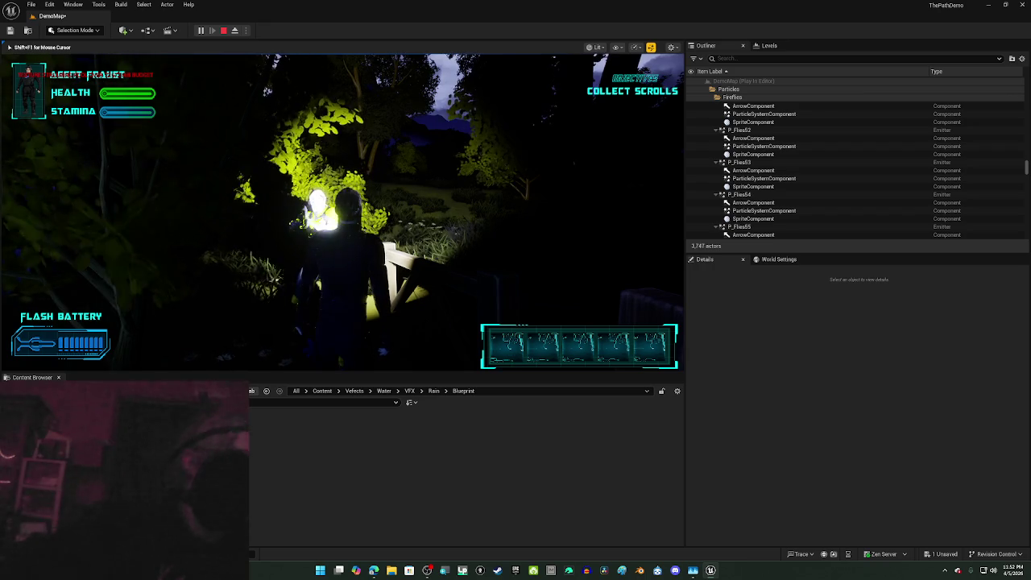
key("Escape")
Step: End the play session and focus the view on BP_Rain from the Outliner
left_click(534, 281)
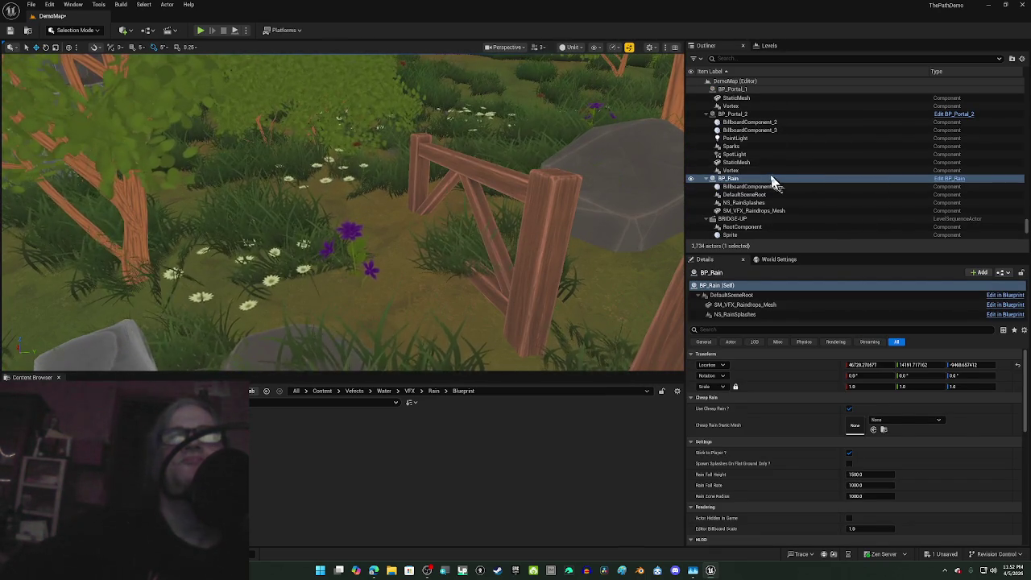
left_click(767, 177)
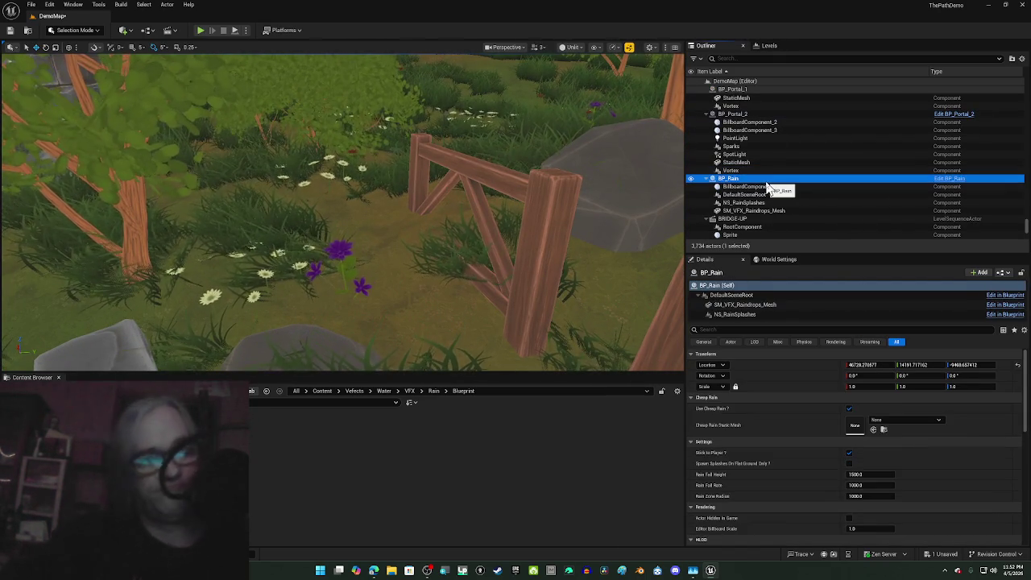
double_click(766, 180)
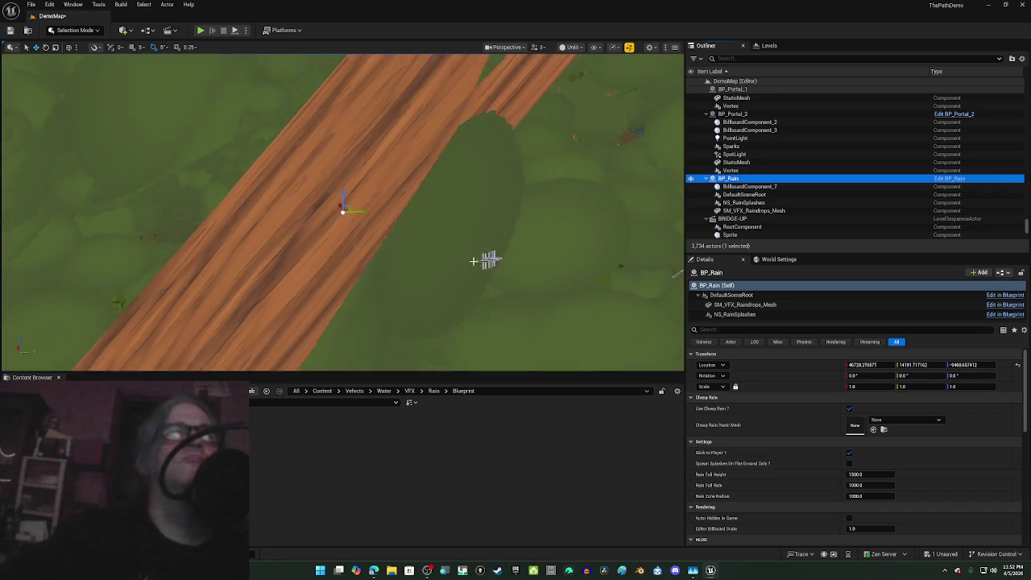
Step: Move BP_Rain north onto the raised rock platform near the portal
scroll(469, 206, "down", 10)
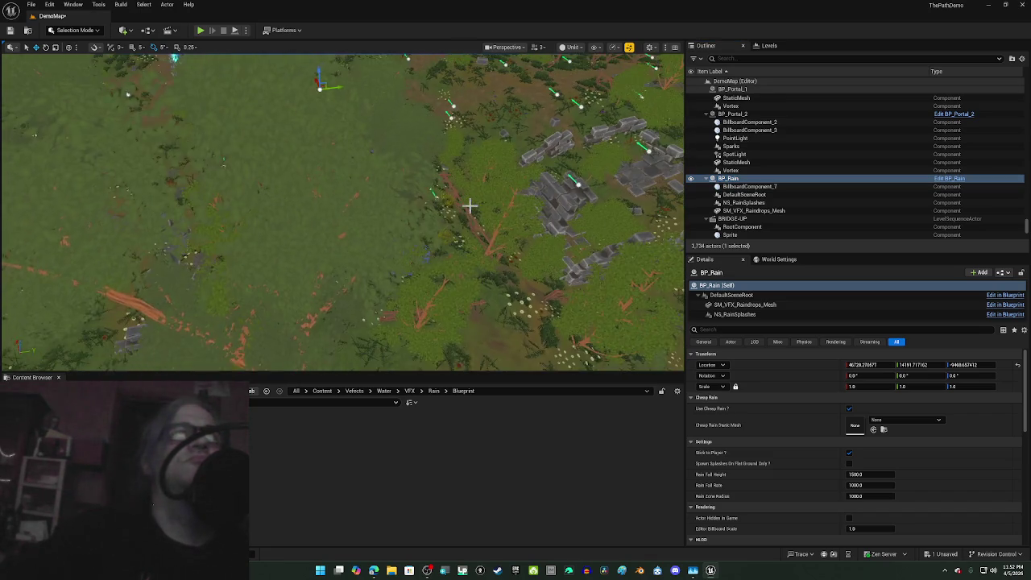
left_click_drag(470, 206, 469, 207)
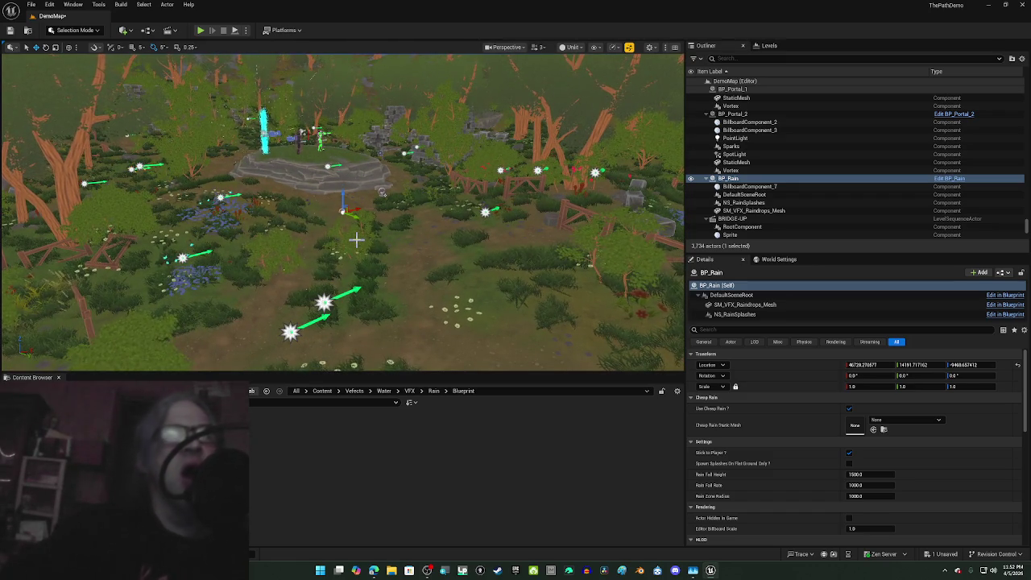
left_click_drag(317, 173, 326, 197)
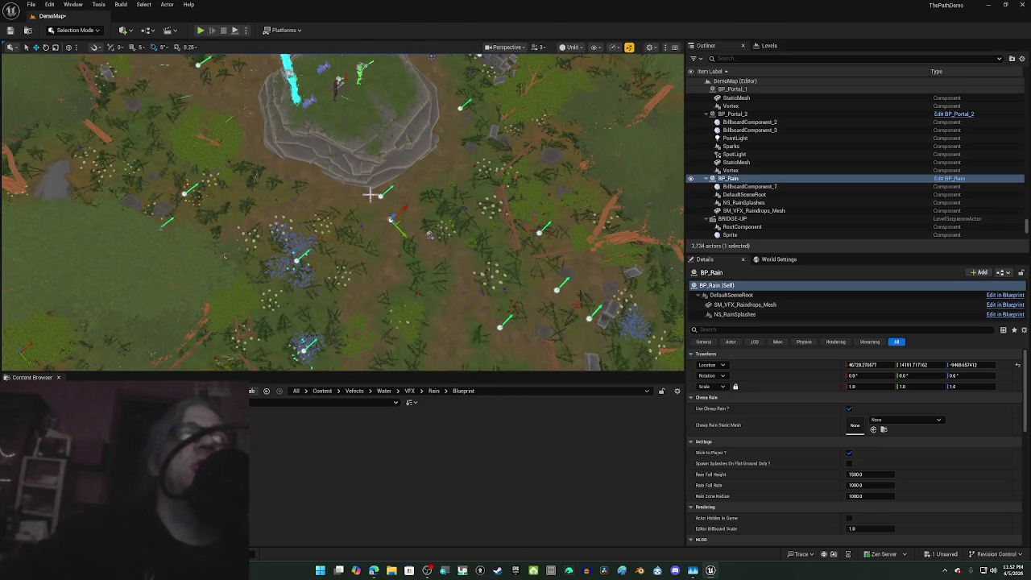
scroll(370, 194, "up", 8)
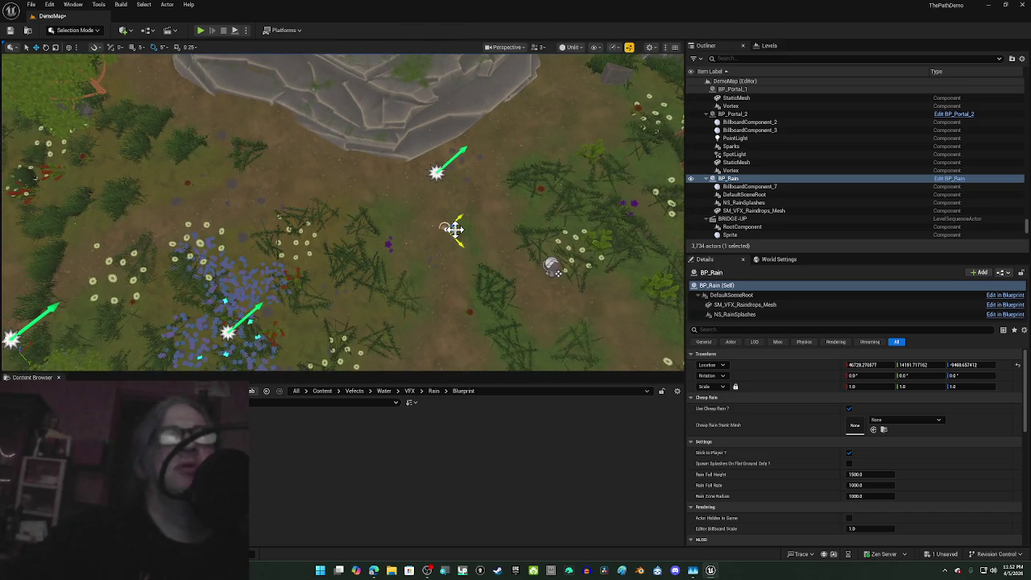
mouse_move(454, 228)
left_mouse_down()
mouse_move(425, 265)
mouse_move(360, 307)
left_mouse_up()
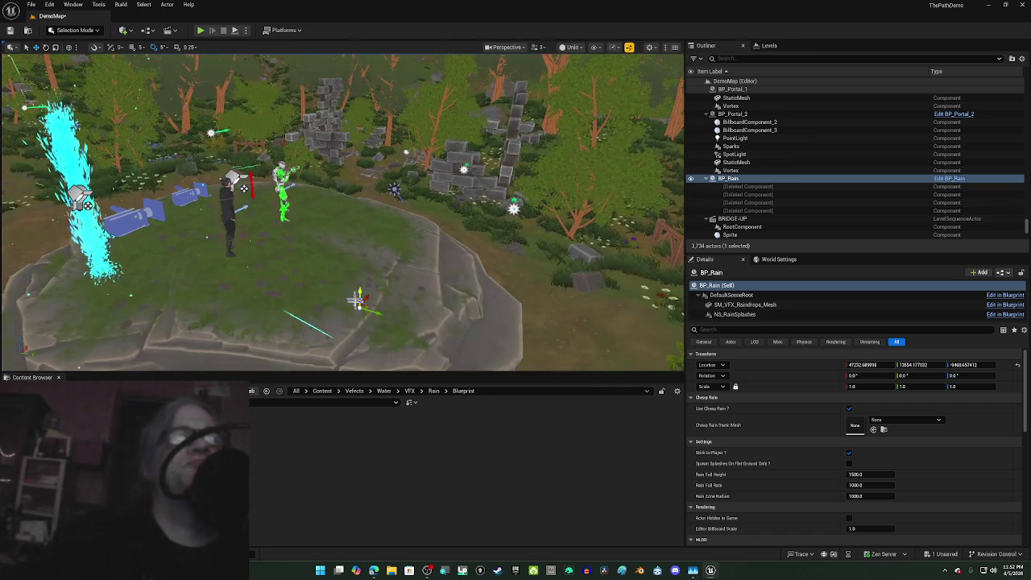
Step: Lift BP_Rain above the platform and play-test the level to watch the rain fall
left_click_drag(358, 260, 360, 158)
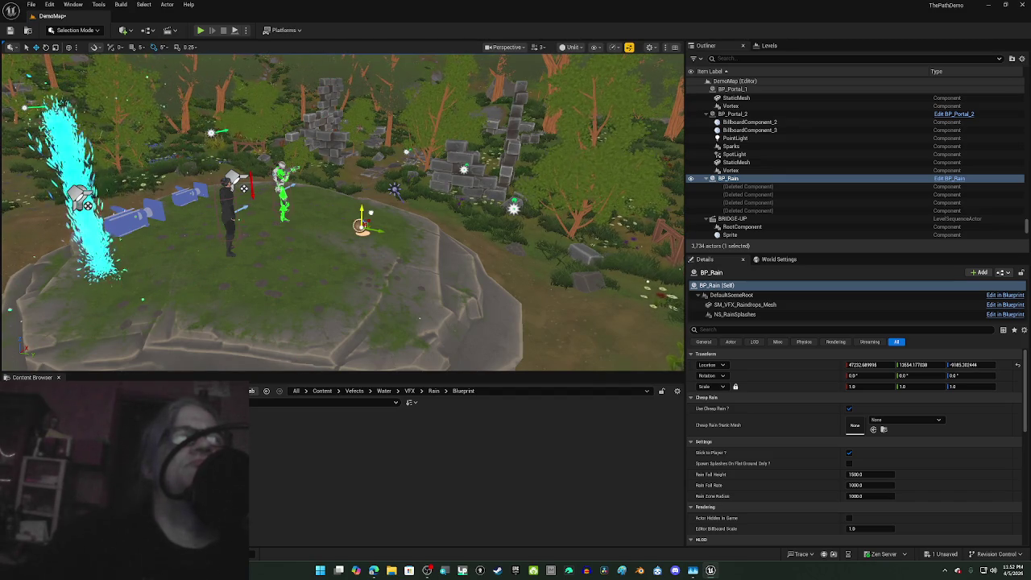
left_click(202, 32)
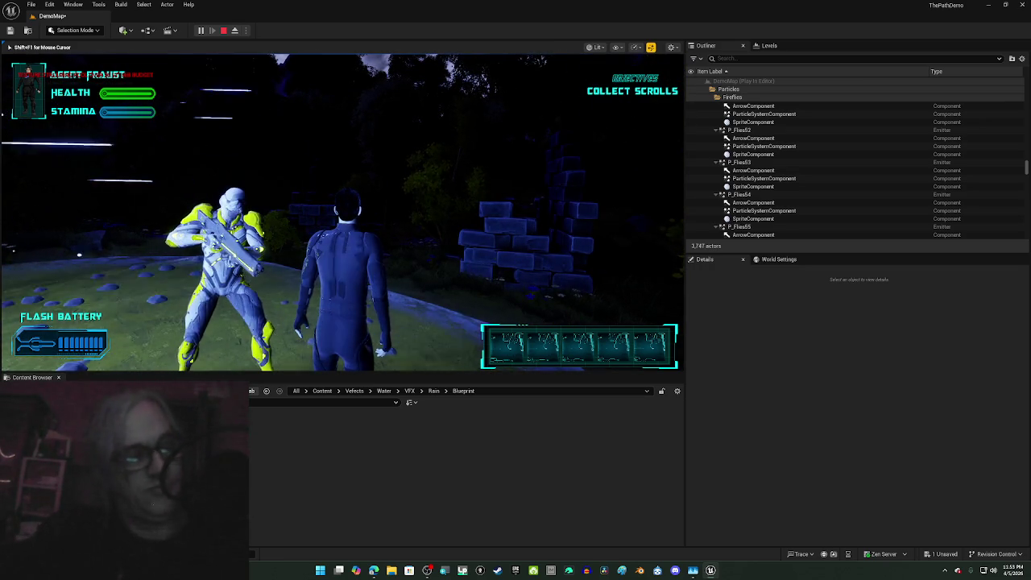
key("Escape")
Step: Focus on BP_Rain and review the Cheap Rain Static Mesh option, leaving it None
key("f")
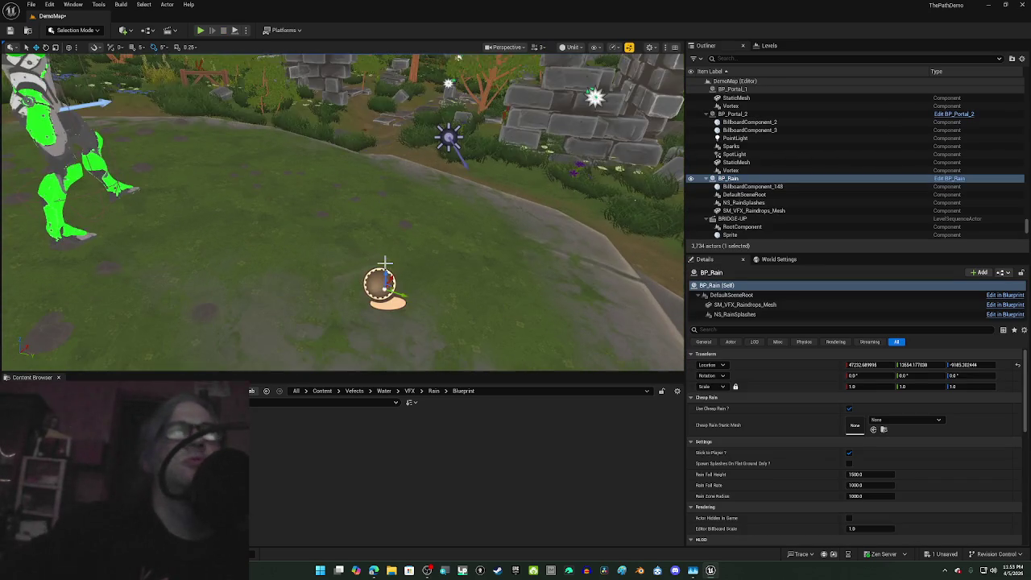
left_click(895, 424)
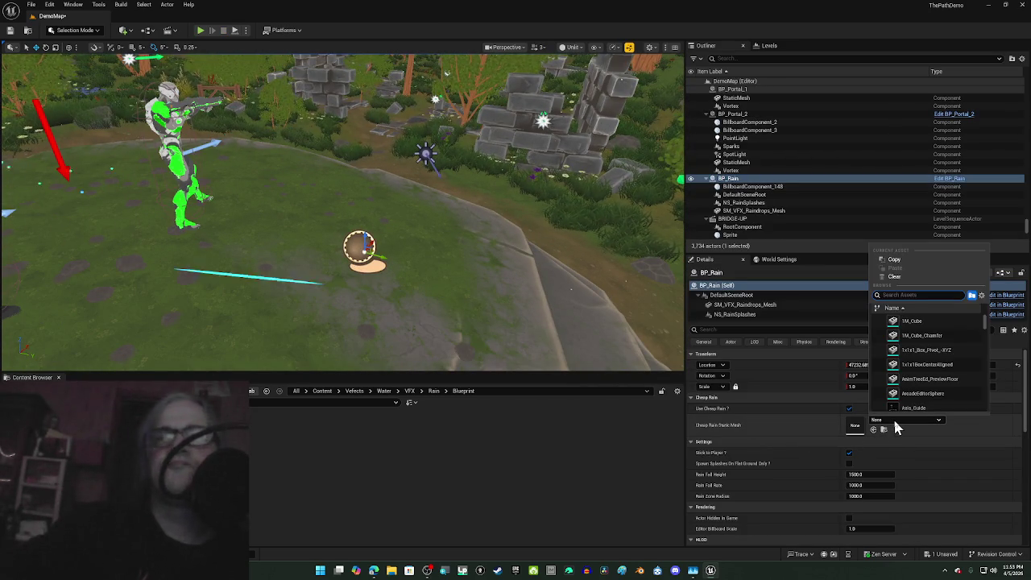
left_click(896, 425)
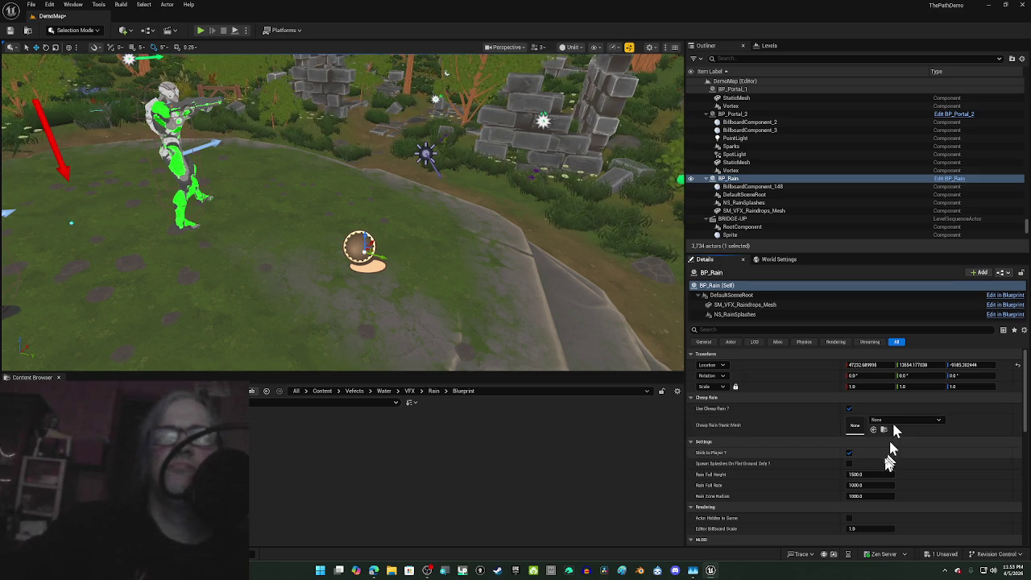
scroll(886, 451, "down", 2)
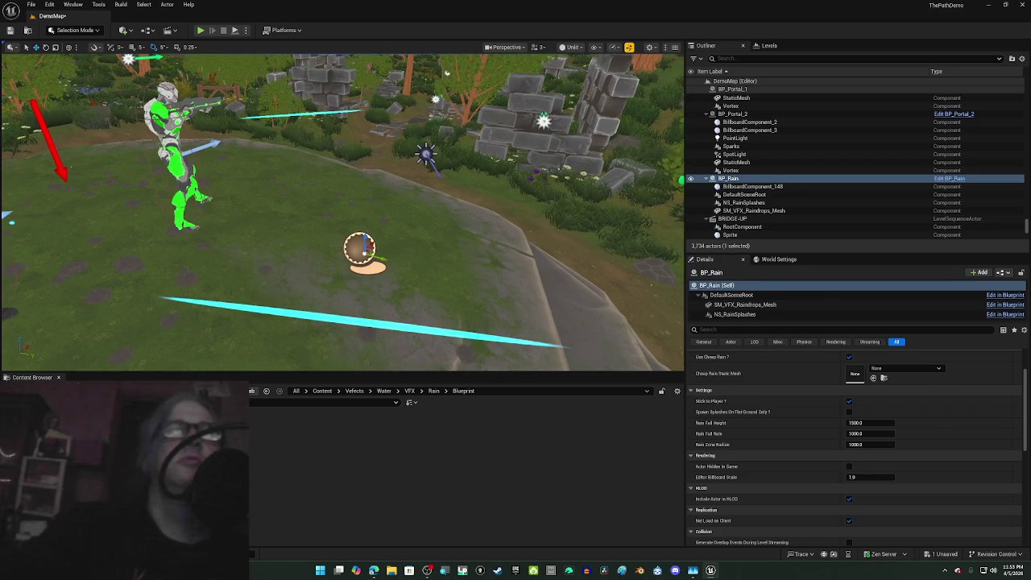
Step: Select BP_Rain in the viewport and delete it from the level
left_click(364, 270)
left_click(362, 255)
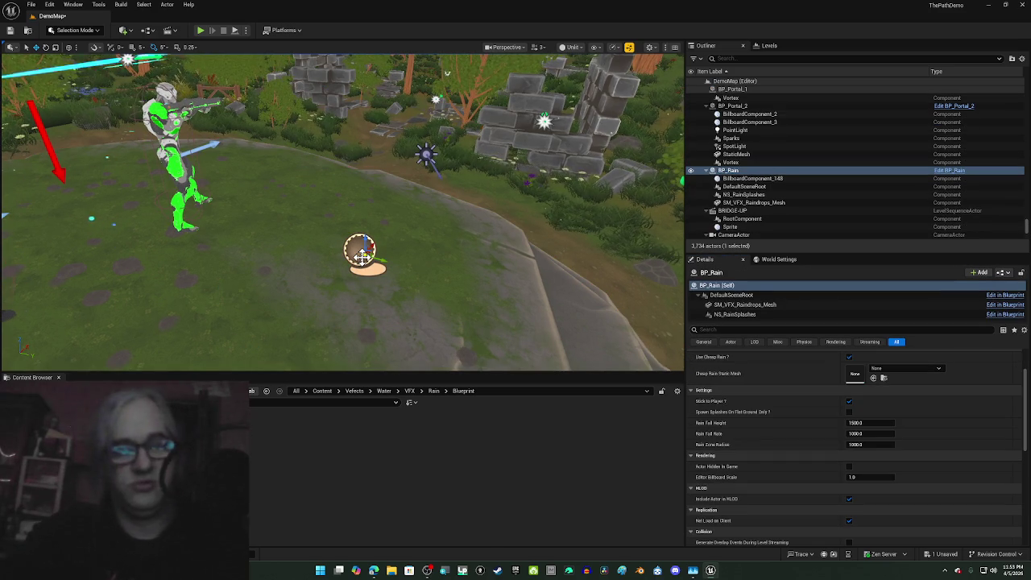
key("Delete")
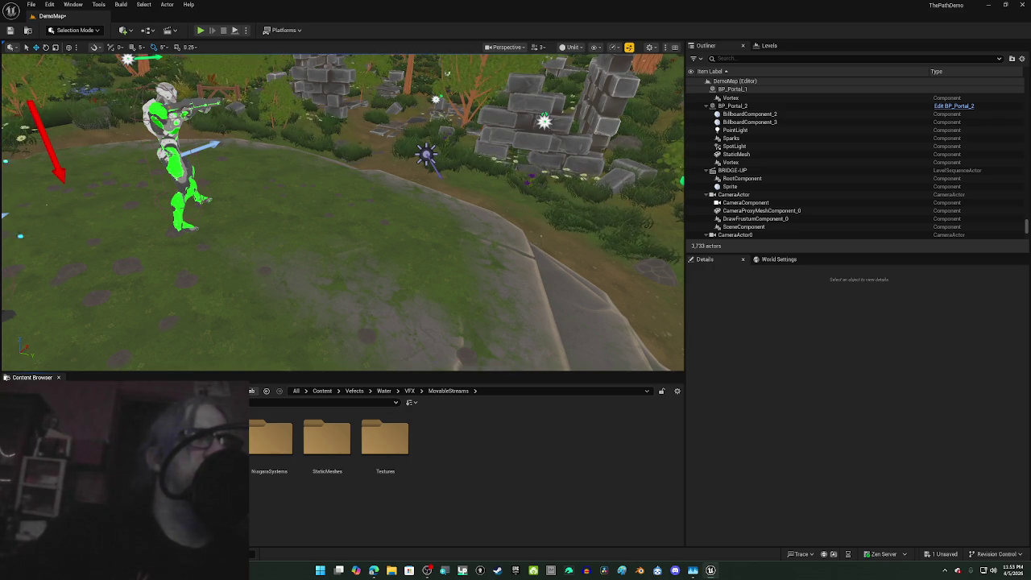
Step: Browse from Vefects into Water VFX Rain, stepping through its Materials, NiagaraSystems and Blueprint folders
left_click(352, 390)
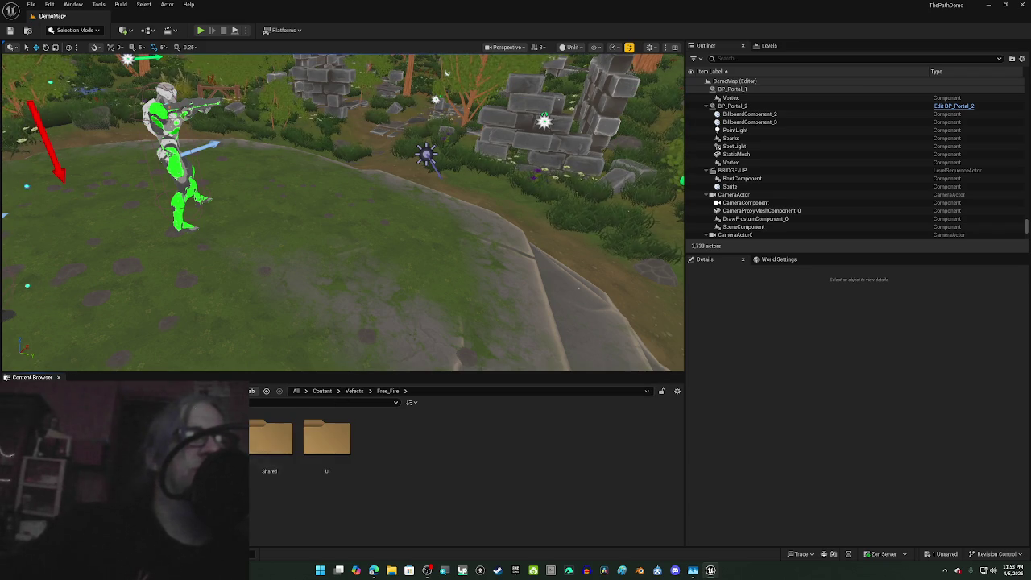
left_click_drag(248, 441, 249, 445)
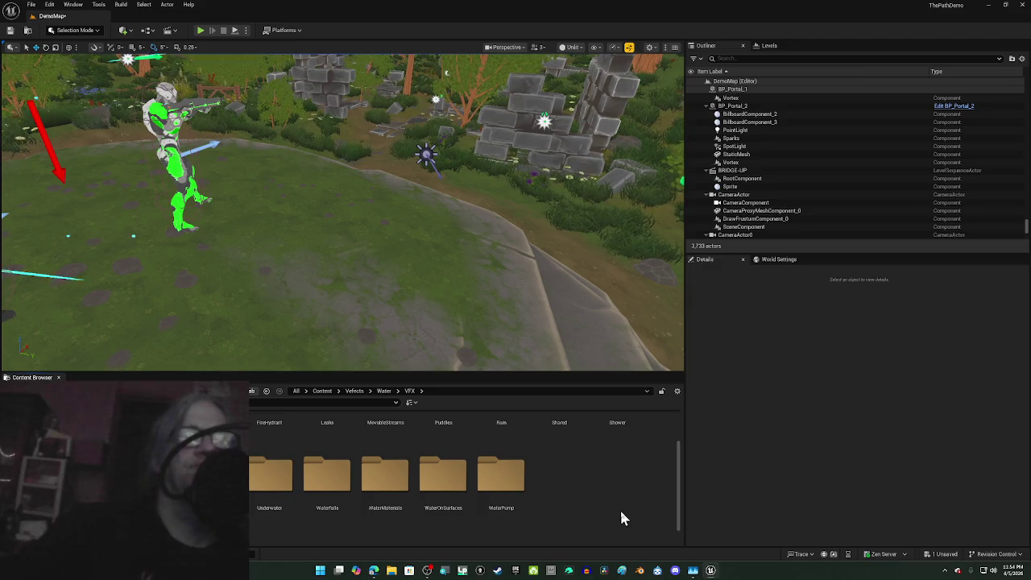
scroll(620, 508, "up", 1)
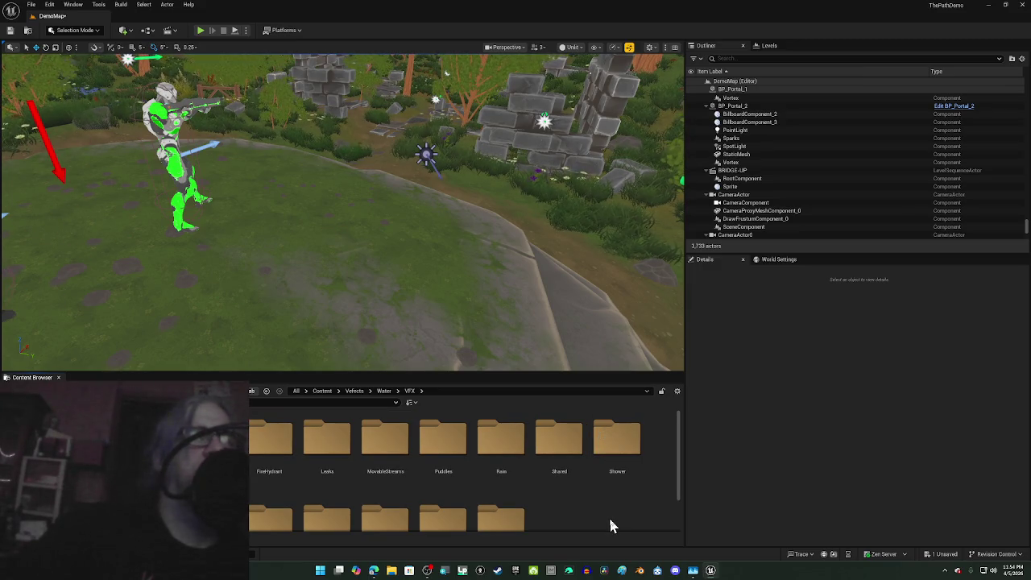
scroll(612, 515, "down", 1)
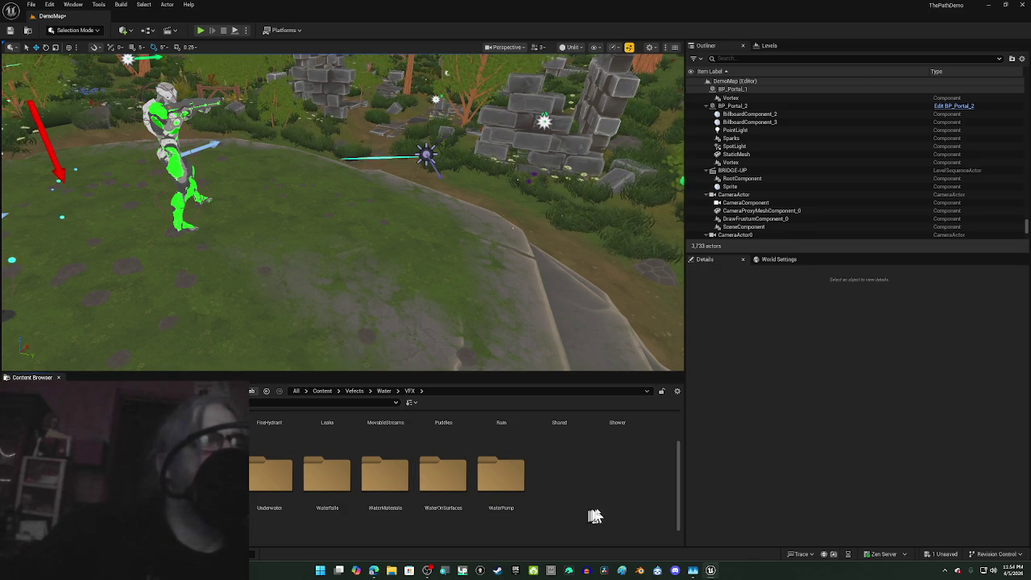
scroll(602, 512, "up", 1)
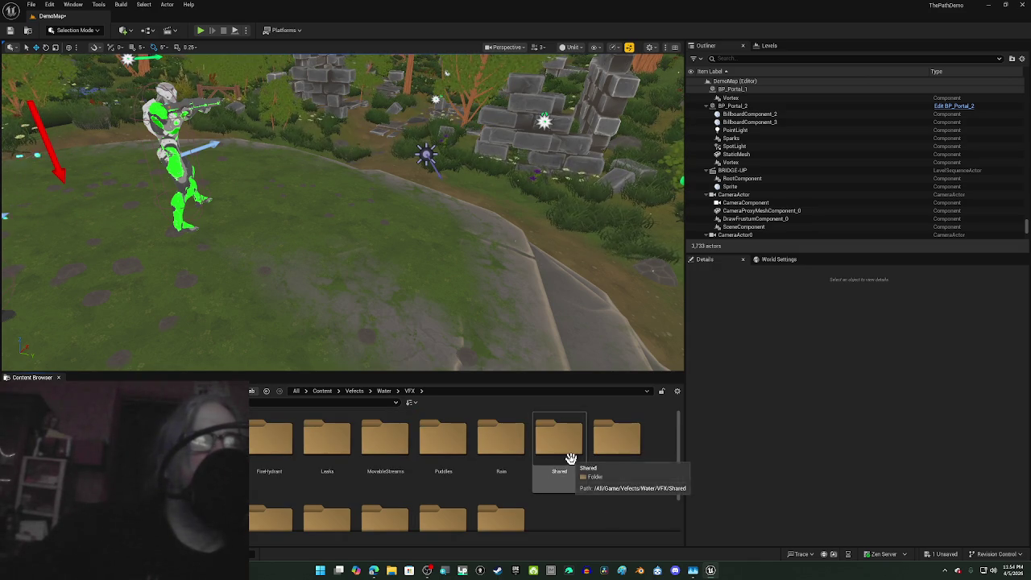
double_click(503, 443)
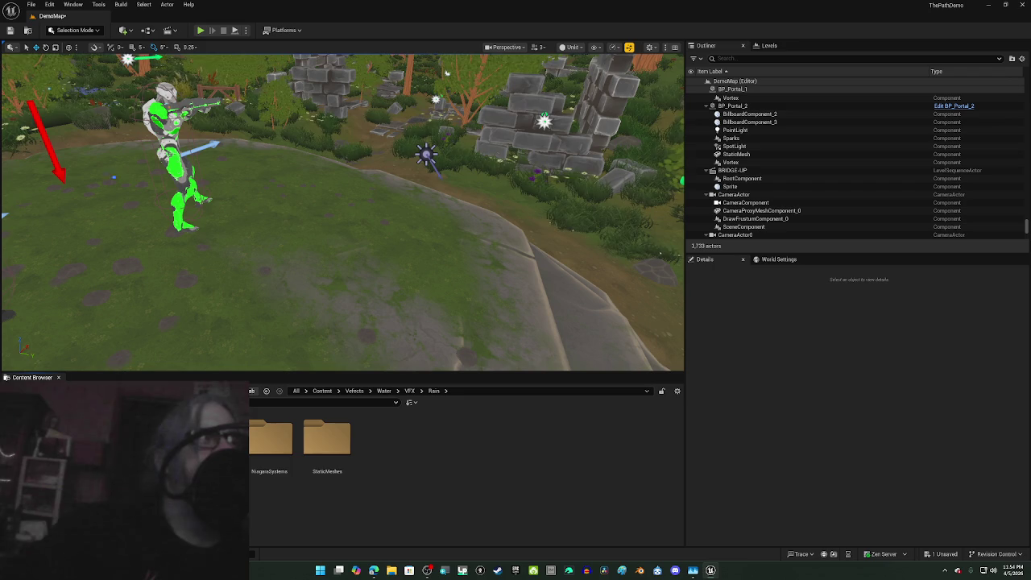
key("Down")
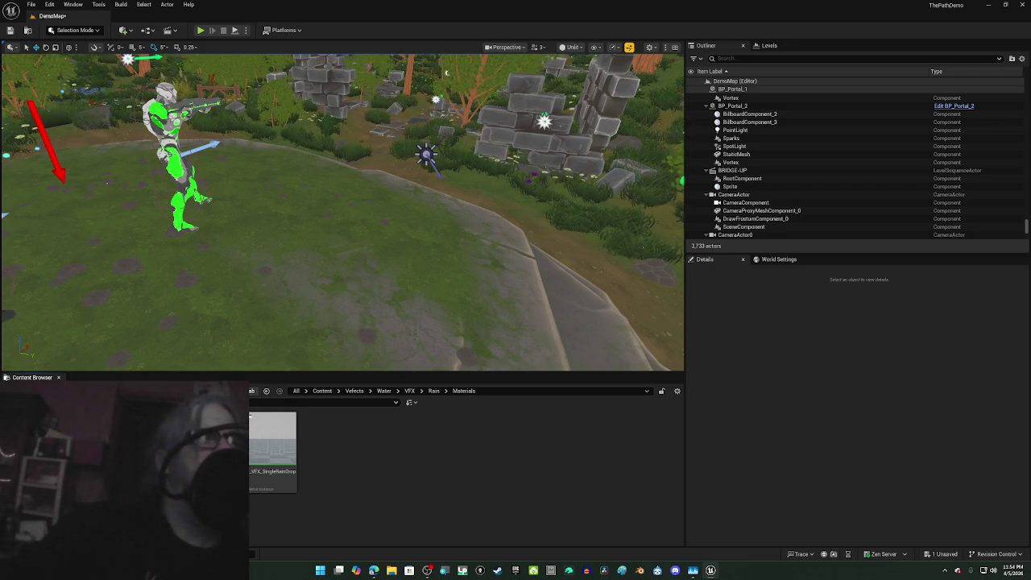
key("Down")
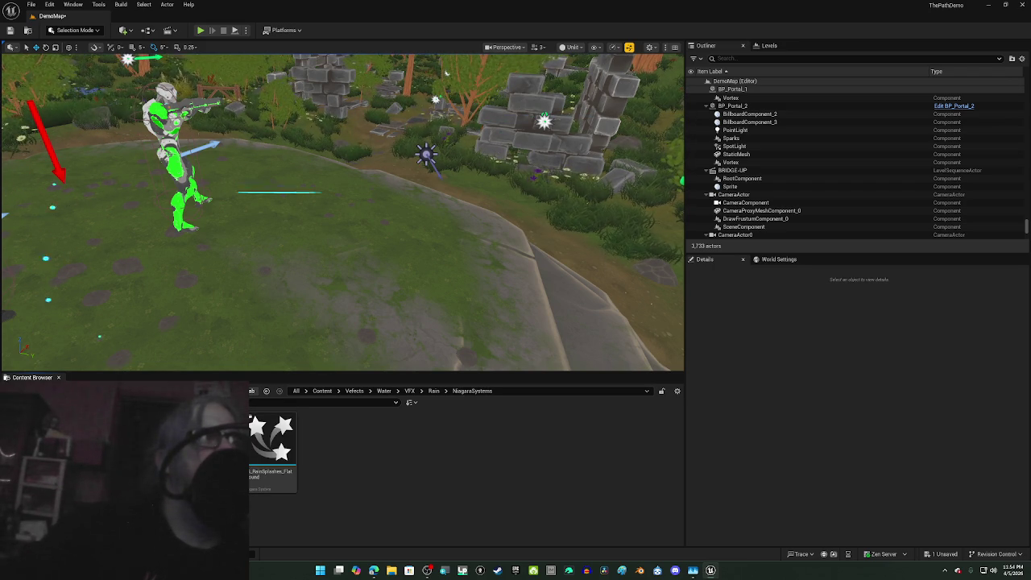
key("Up")
key("Up")
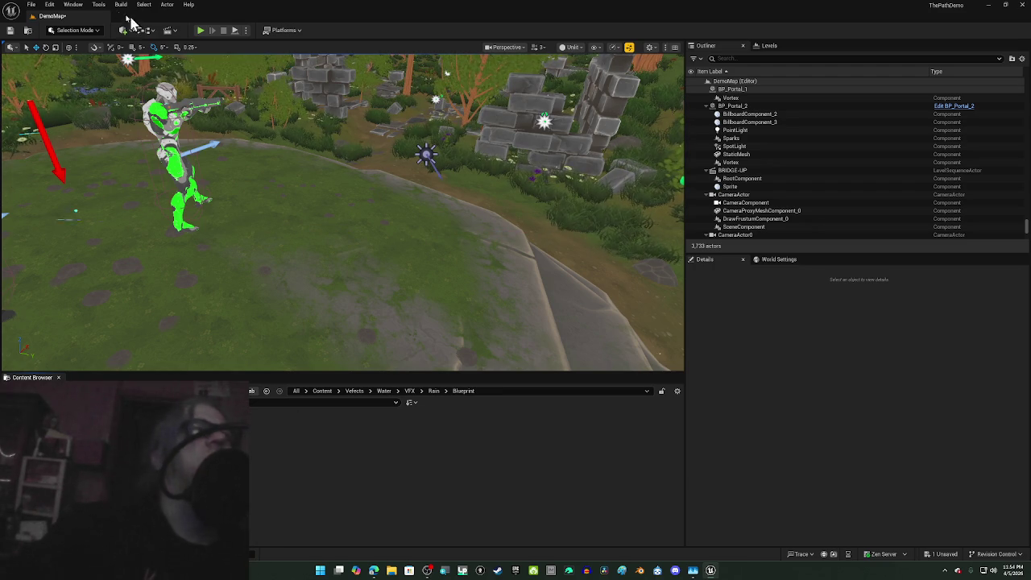
Step: Open Template_VFX_Overview from Recent Levels, saving DemoMap when prompted
left_click(31, 4)
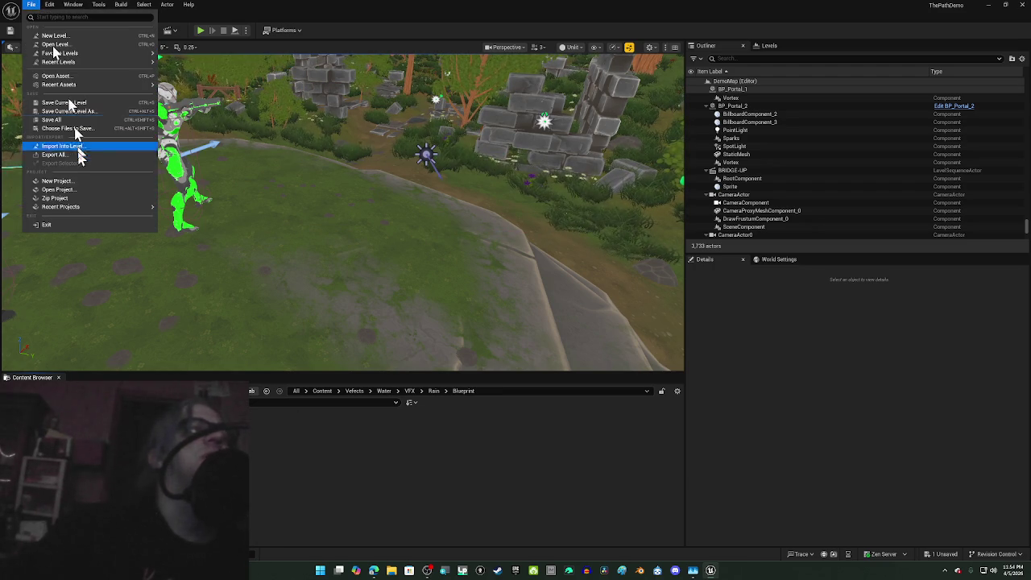
mouse_move(75, 87)
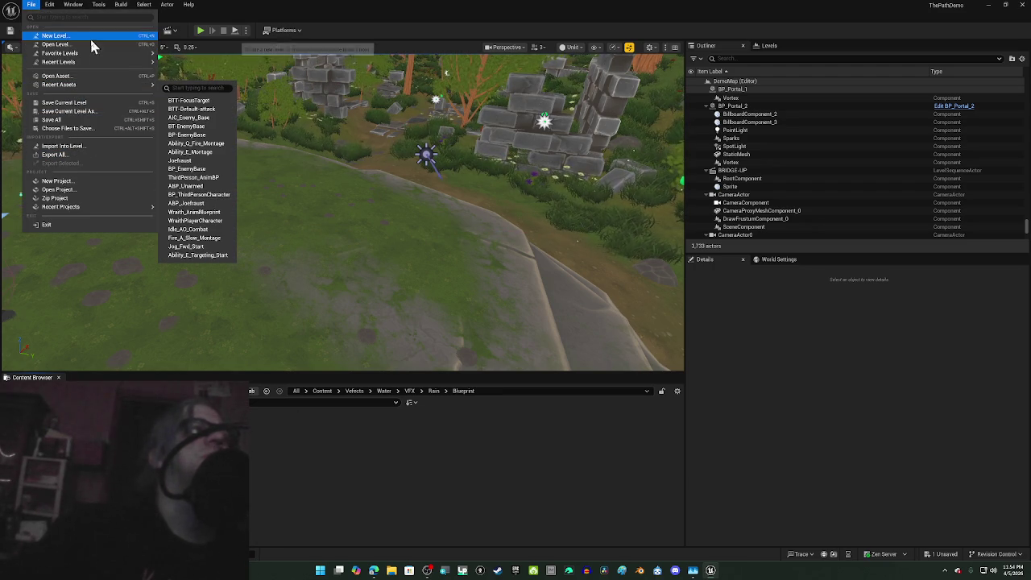
mouse_move(106, 56)
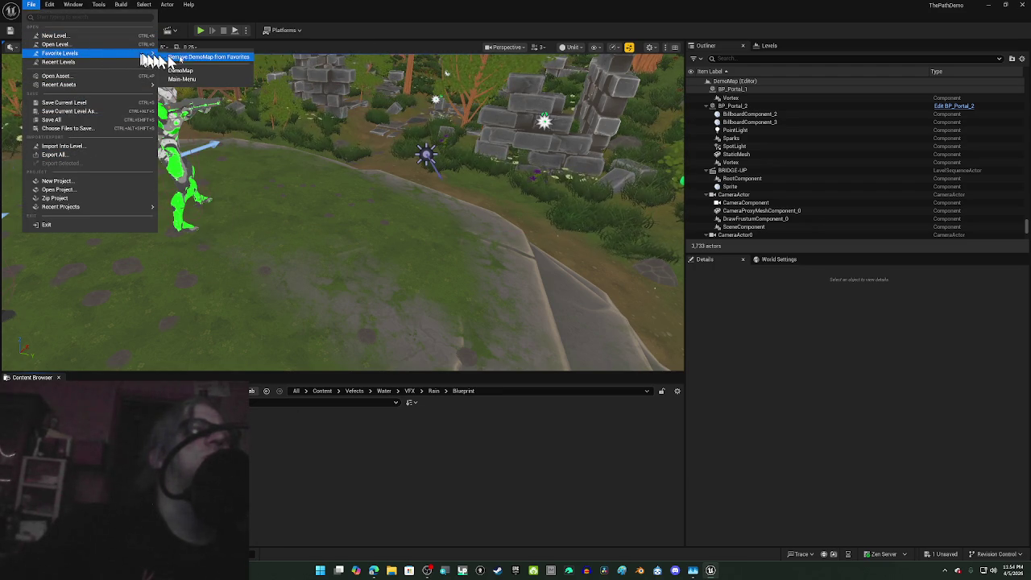
mouse_move(137, 62)
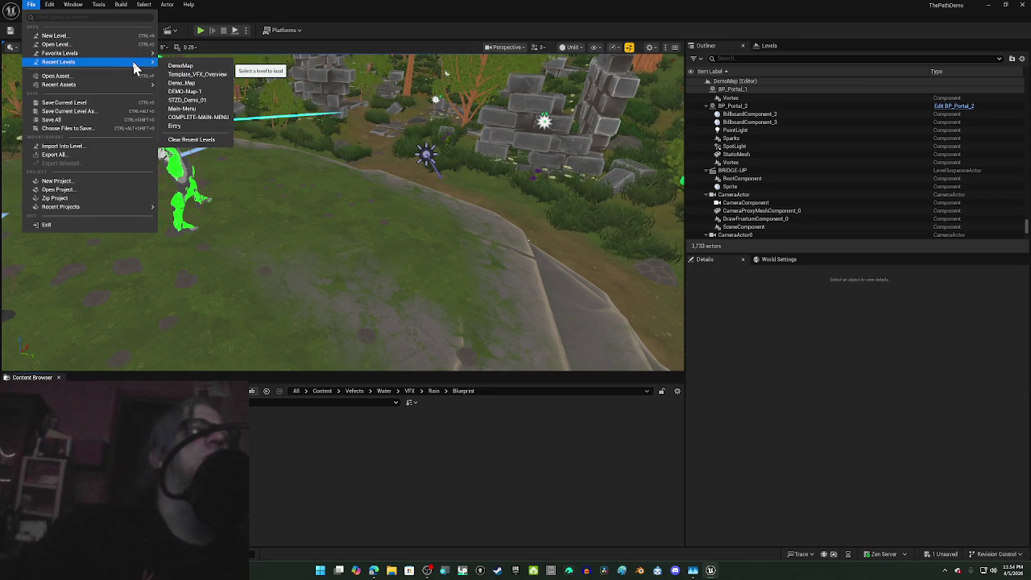
left_click(211, 75)
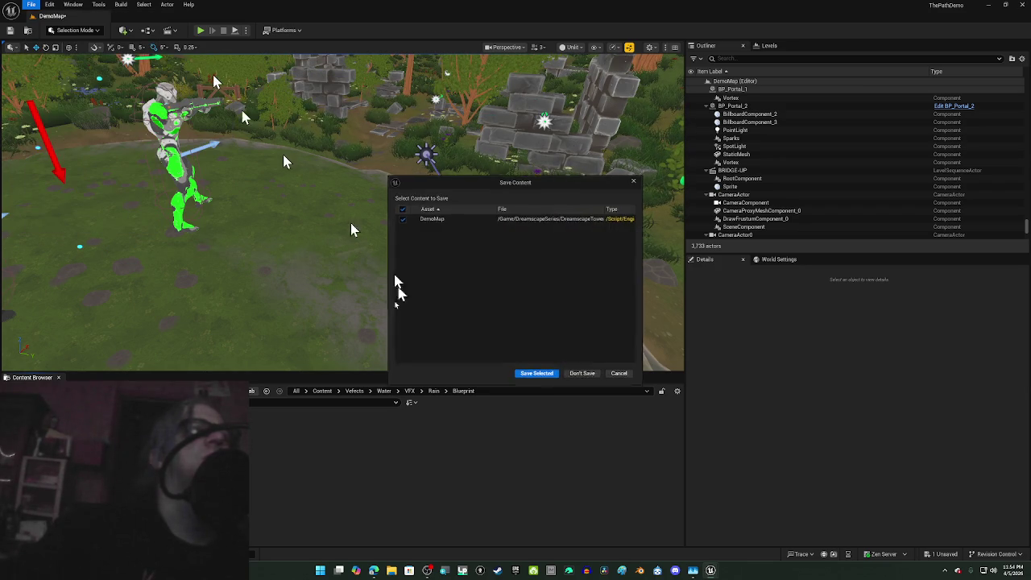
left_click(538, 376)
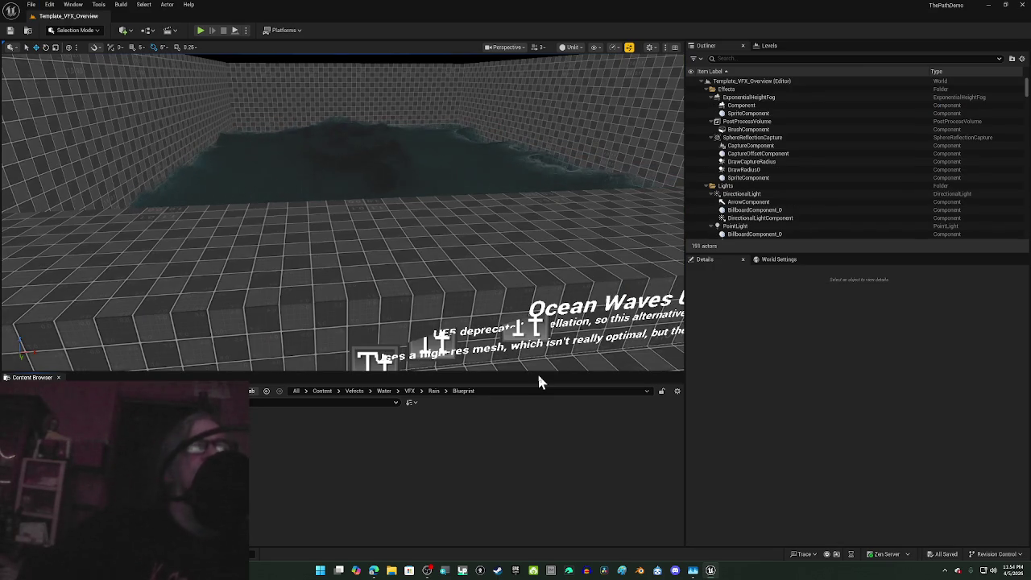
Step: Fly into the walled rain area and select the WaterOnLensPostProcess volume
mouse_move(455, 154)
left_mouse_down()
mouse_move(491, 209)
mouse_move(475, 177)
mouse_move(451, 169)
mouse_move(434, 185)
mouse_move(394, 170)
left_mouse_up()
key("w")
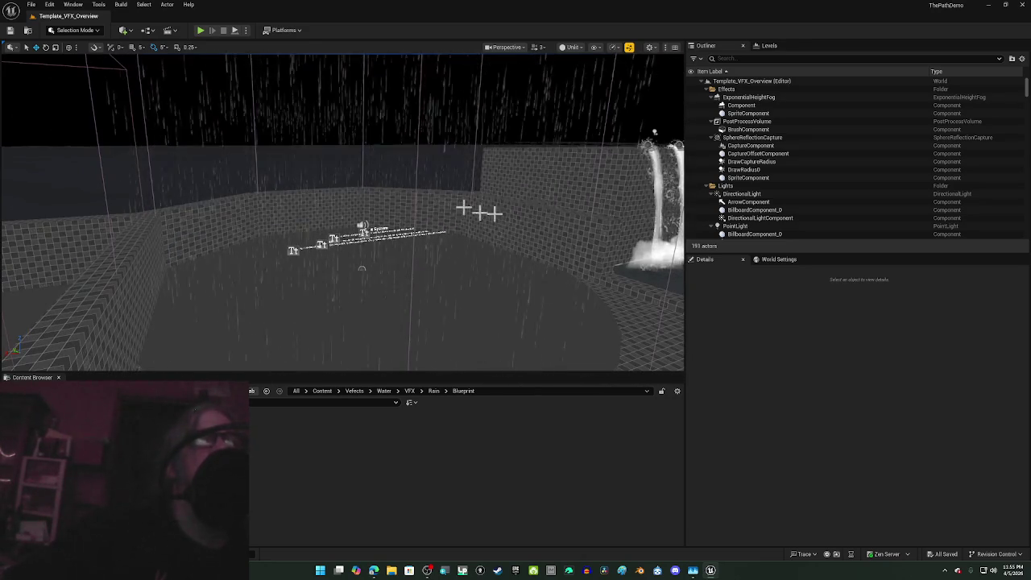
left_click(415, 199)
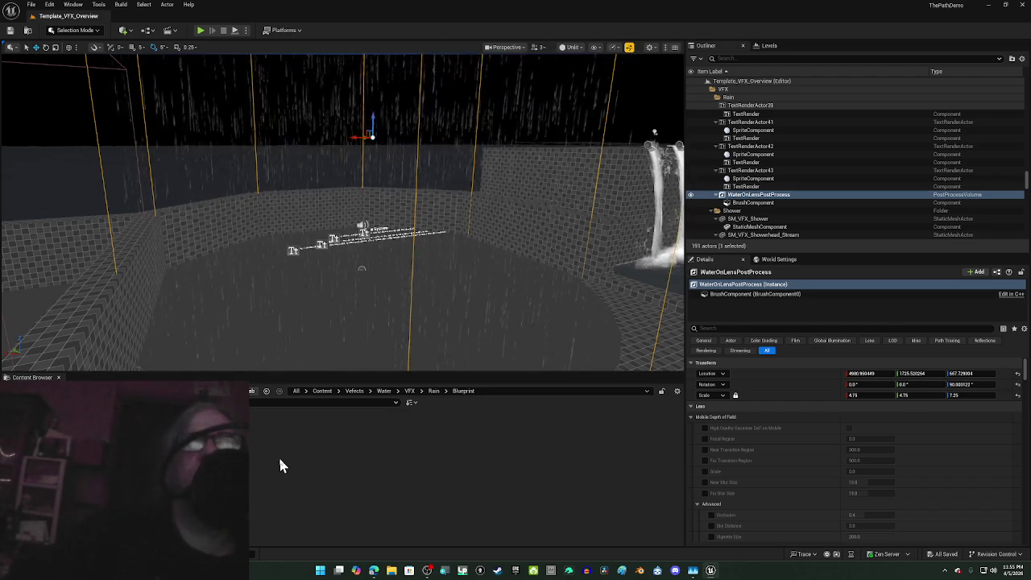
Step: Check the volume's BrushComponent, scroll through its Details, then head toward the Rain System labels
left_click(760, 202)
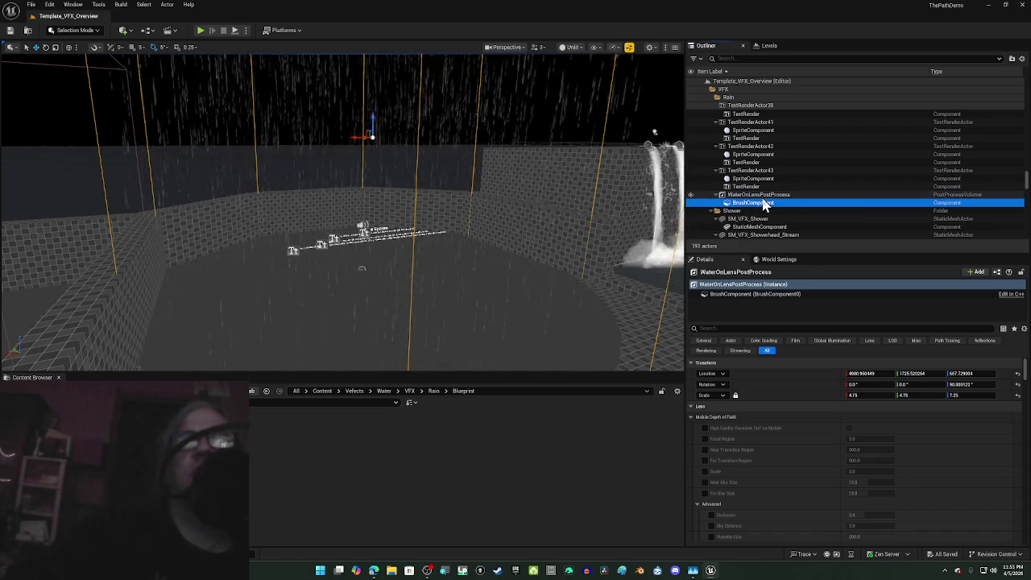
left_click(761, 196)
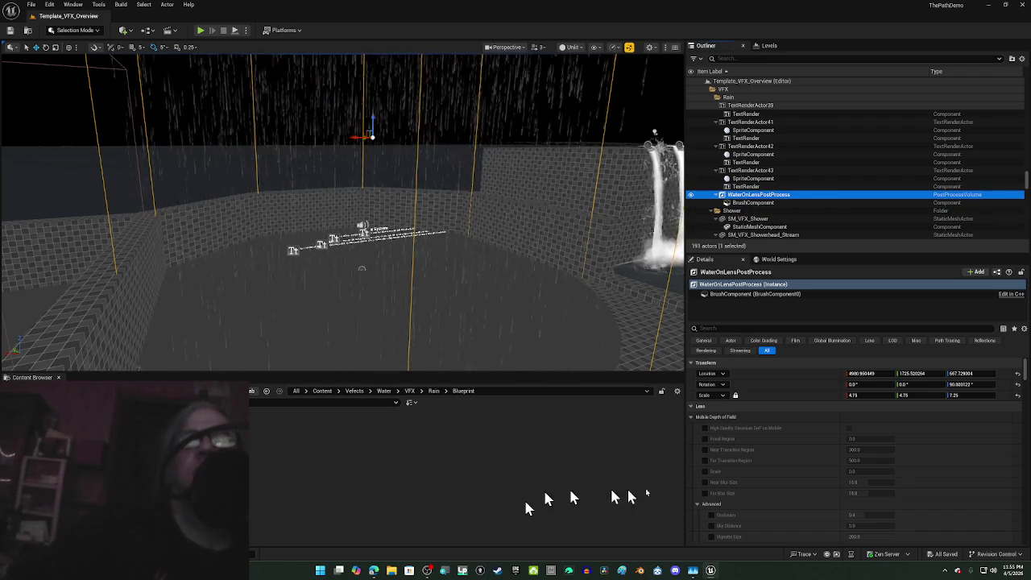
scroll(725, 488, "down", 1)
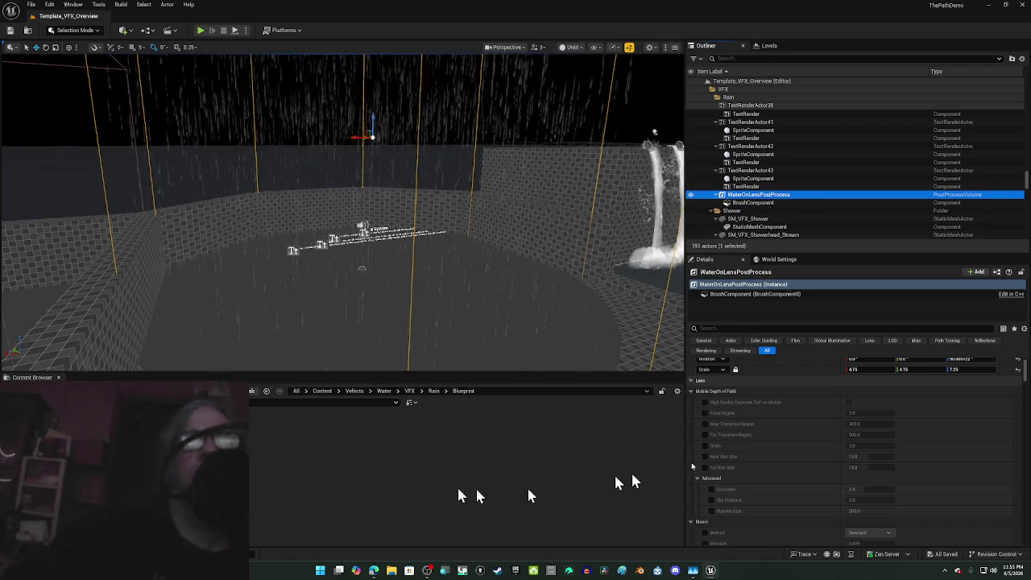
scroll(782, 450, "up", 1)
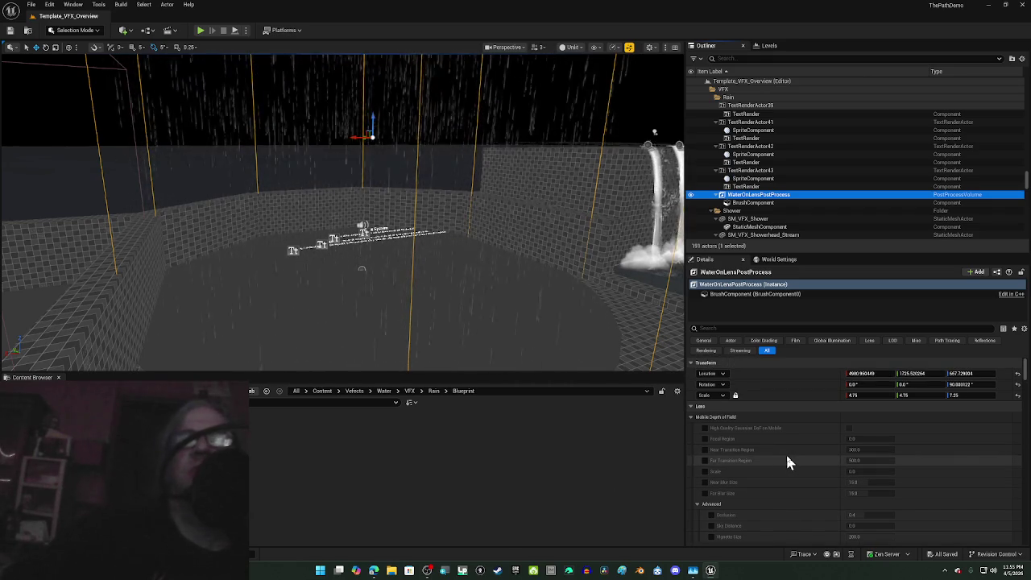
scroll(787, 461, "down", 5)
scroll(792, 458, "up", 5)
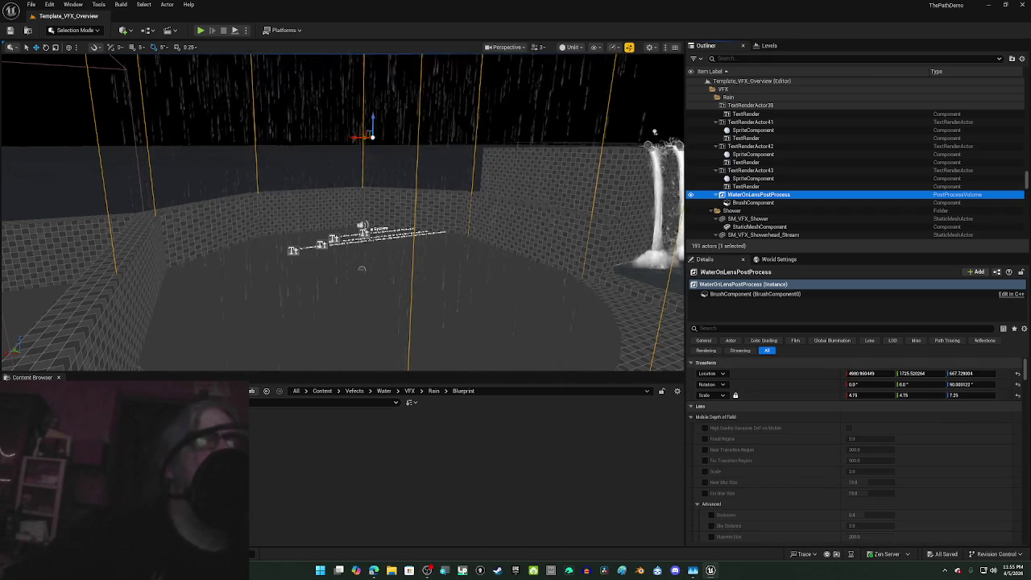
left_click_drag(168, 346, 157, 299)
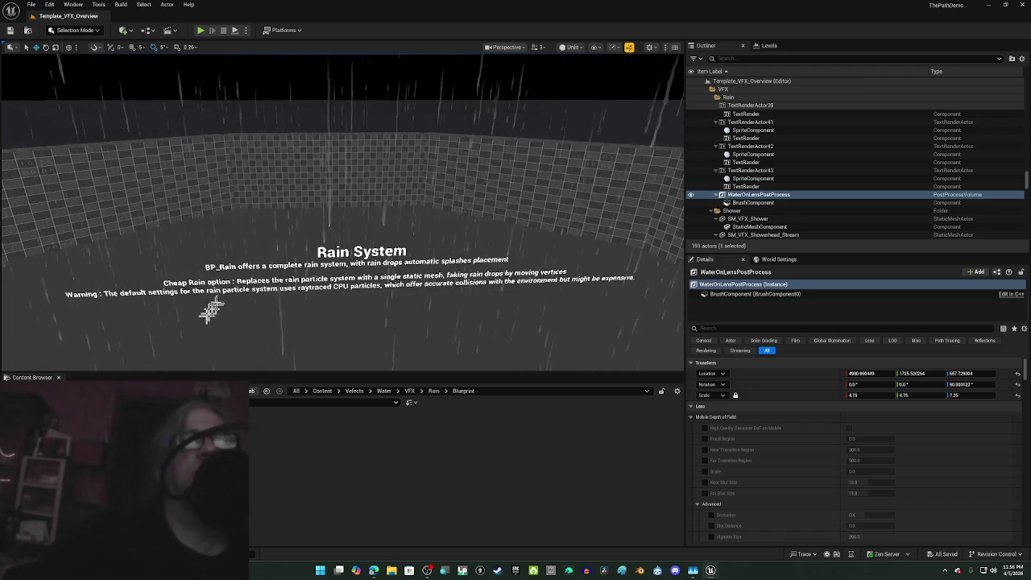
Step: Move down over the rain and select BP_Rain to show its Details, including fall rate 5000 and radius 1000
left_click_drag(211, 310, 193, 282)
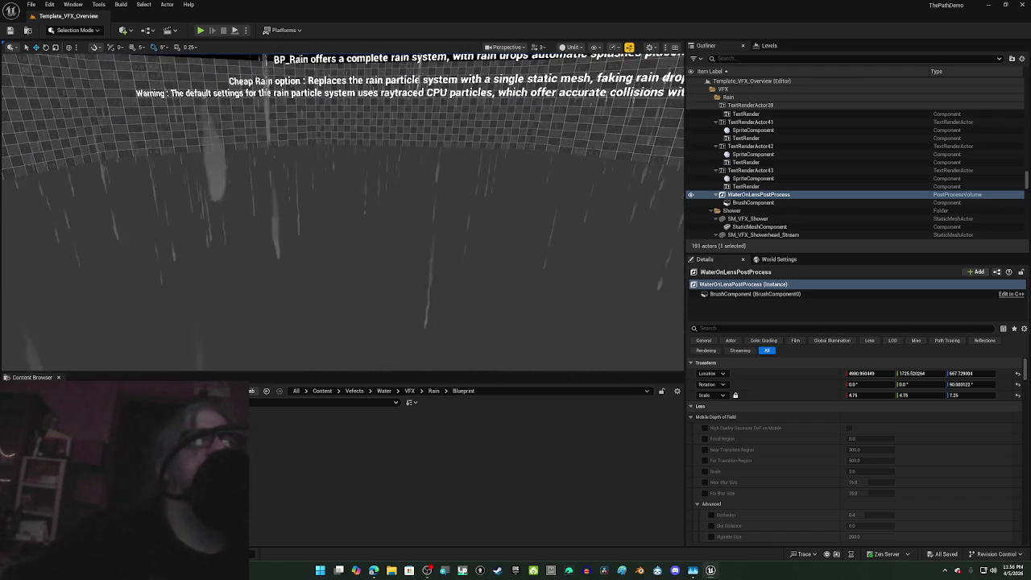
left_click_drag(193, 282, 211, 286)
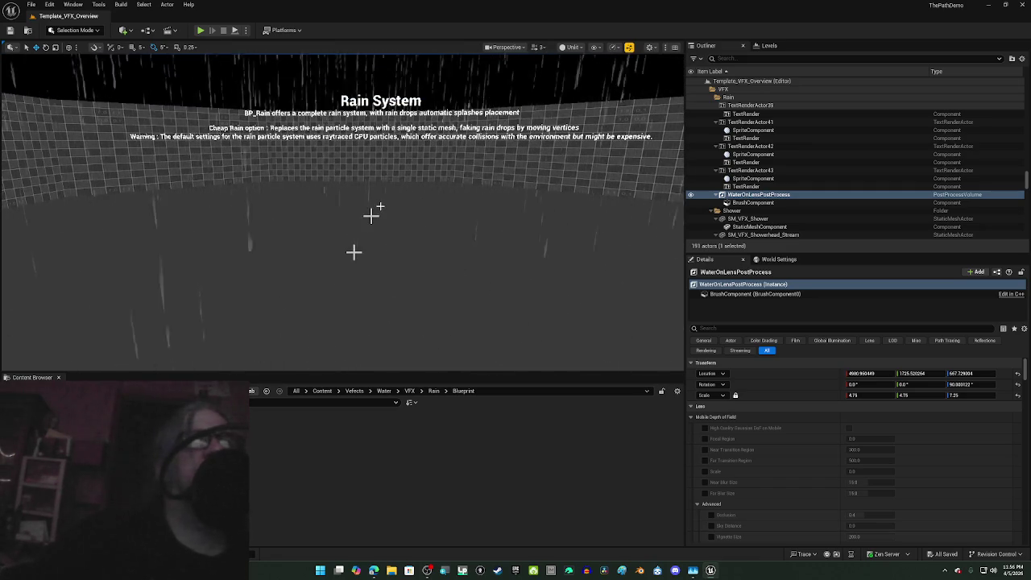
left_click(397, 97)
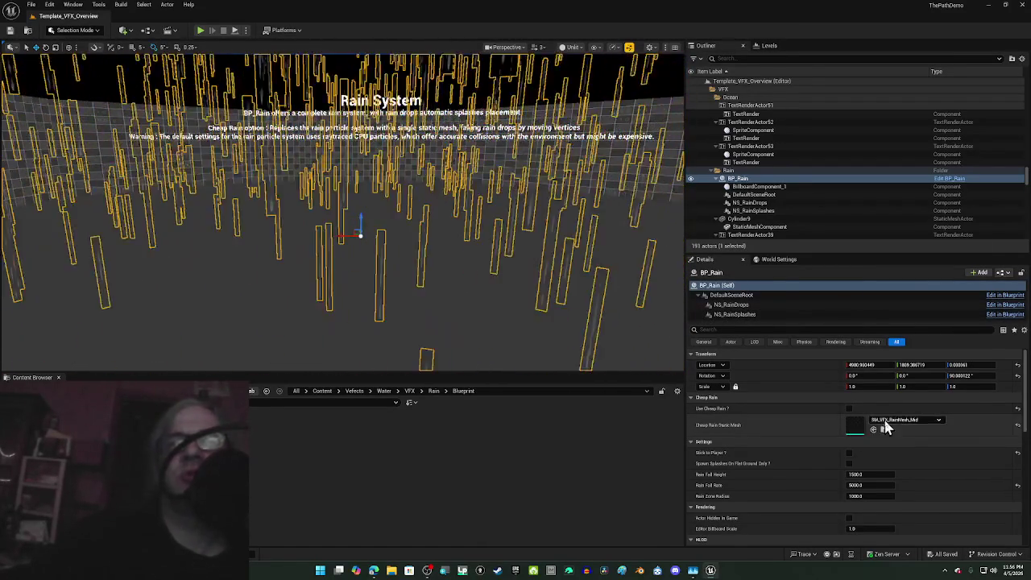
Step: Copy the SM_VFX_RainMesh_Mid name from the Cheap Rain Static Mesh picker, then collapse Settings
left_click(902, 419)
mouse_move(926, 322)
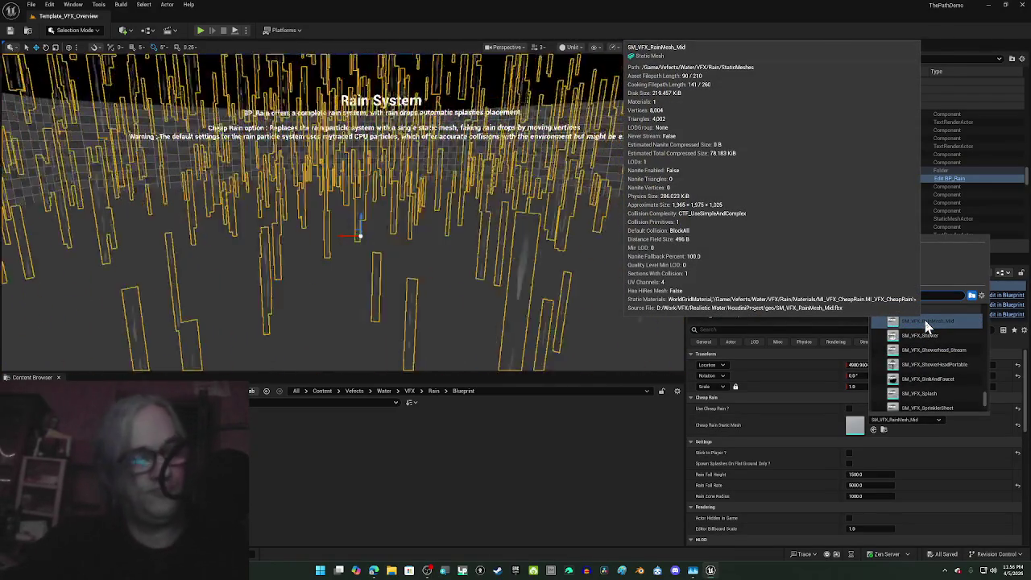
left_click(930, 322)
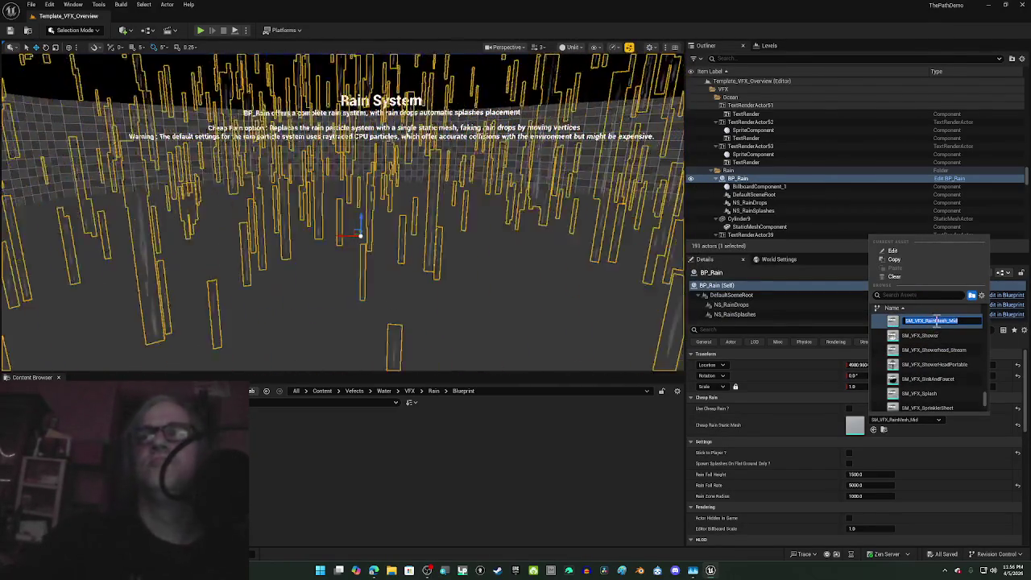
right_click(938, 324)
left_click(970, 356)
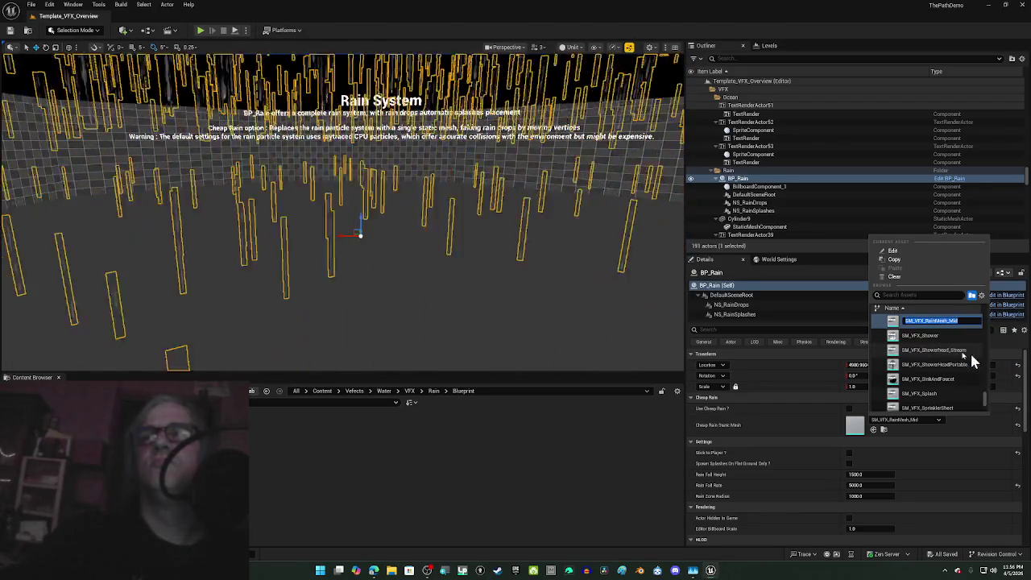
left_click(795, 441)
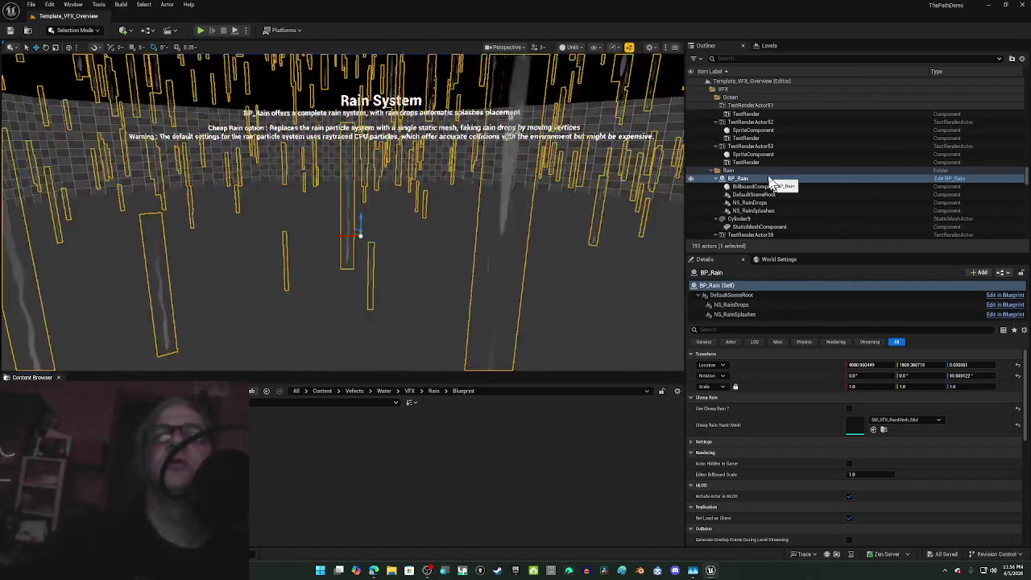
Step: Drop a second BP_Rain copy into the level and delete it
mouse_move(337, 336)
left_mouse_down()
mouse_move(351, 333)
mouse_move(185, 373)
left_mouse_up()
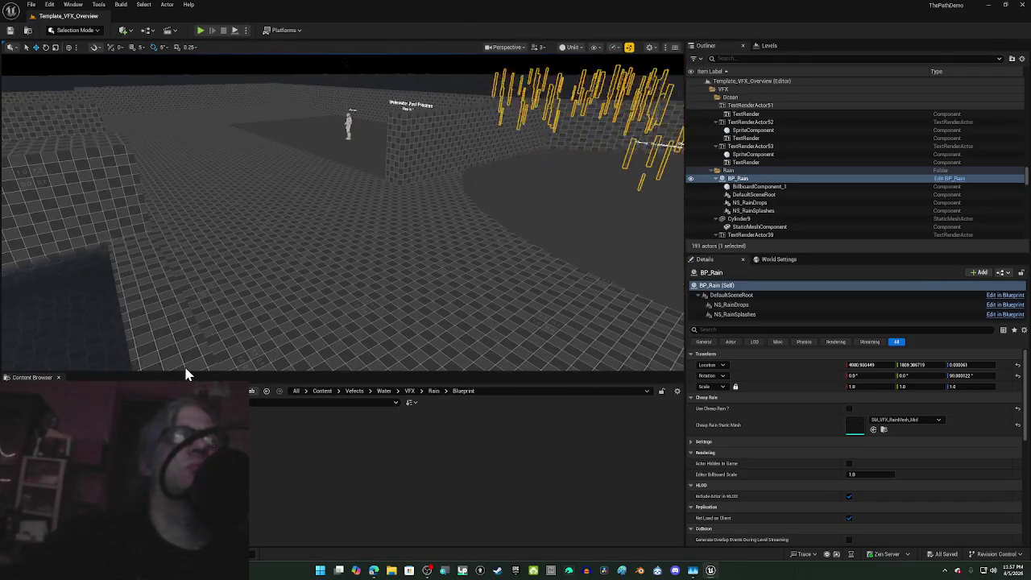
mouse_move(161, 434)
left_mouse_down()
mouse_move(299, 258)
mouse_move(314, 265)
left_mouse_up()
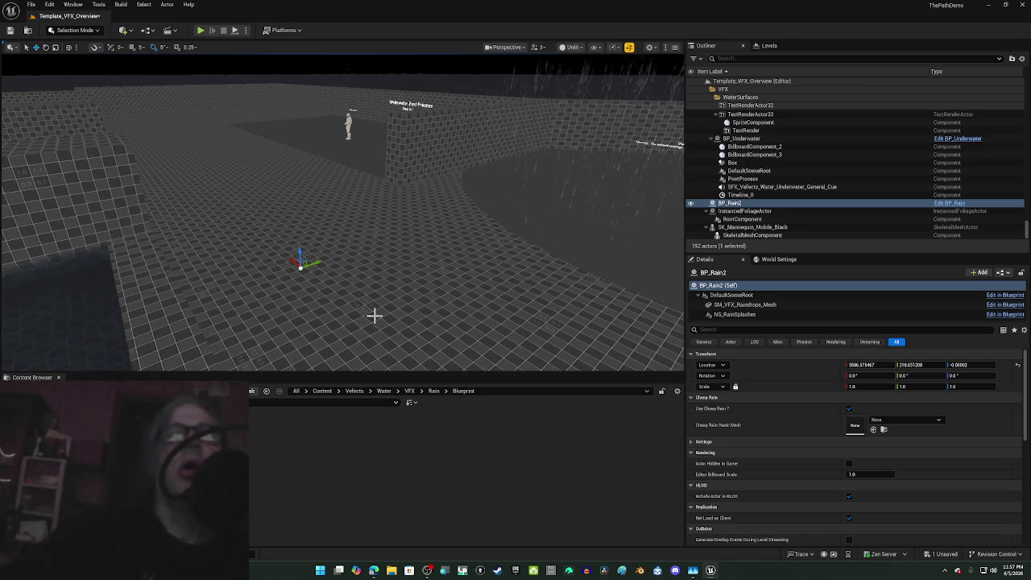
key("Delete")
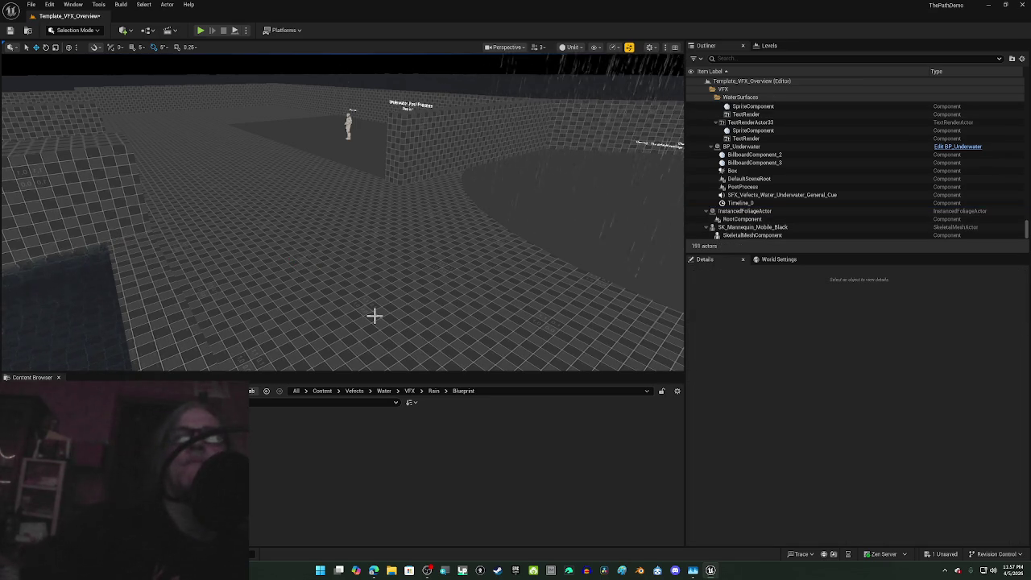
Step: Select the original BP_Rain actor and frame it in the viewport
left_click(596, 176)
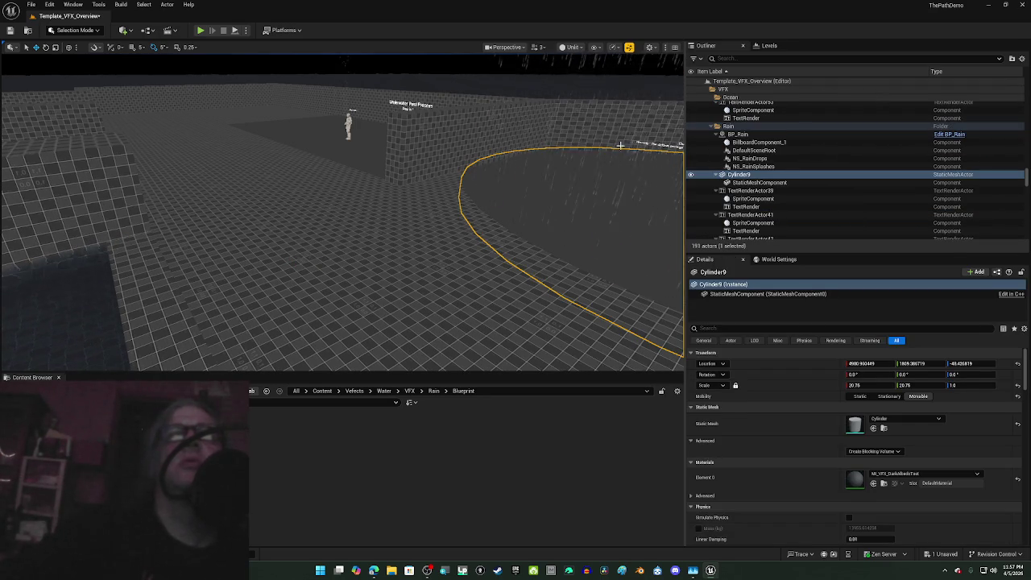
left_click(617, 142)
key("f")
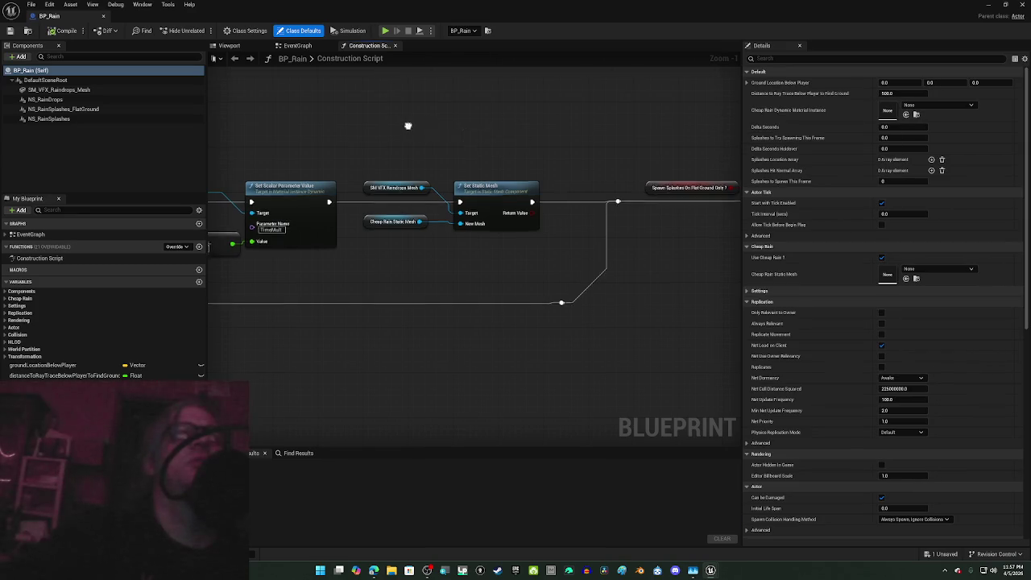
Step: View BP_Rain in its Viewport preview, select all four rain components, then close the editor
left_click_drag(407, 124, 518, 148)
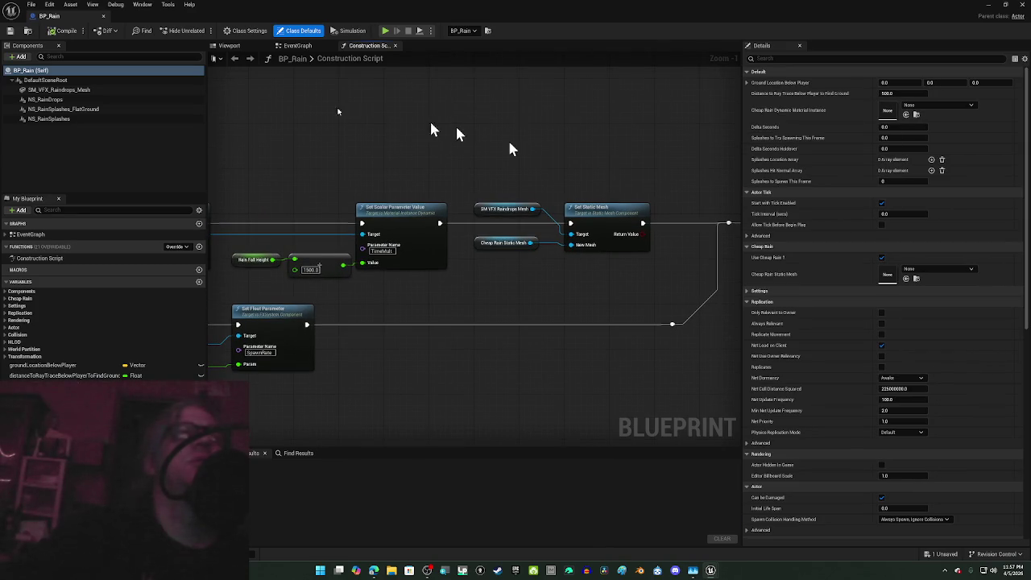
left_click(230, 46)
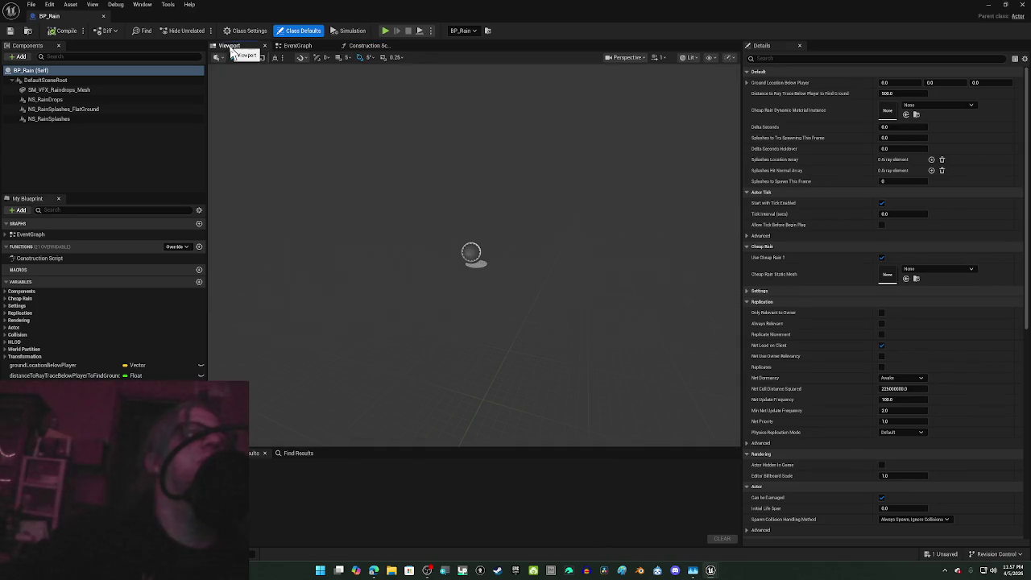
left_click(65, 153)
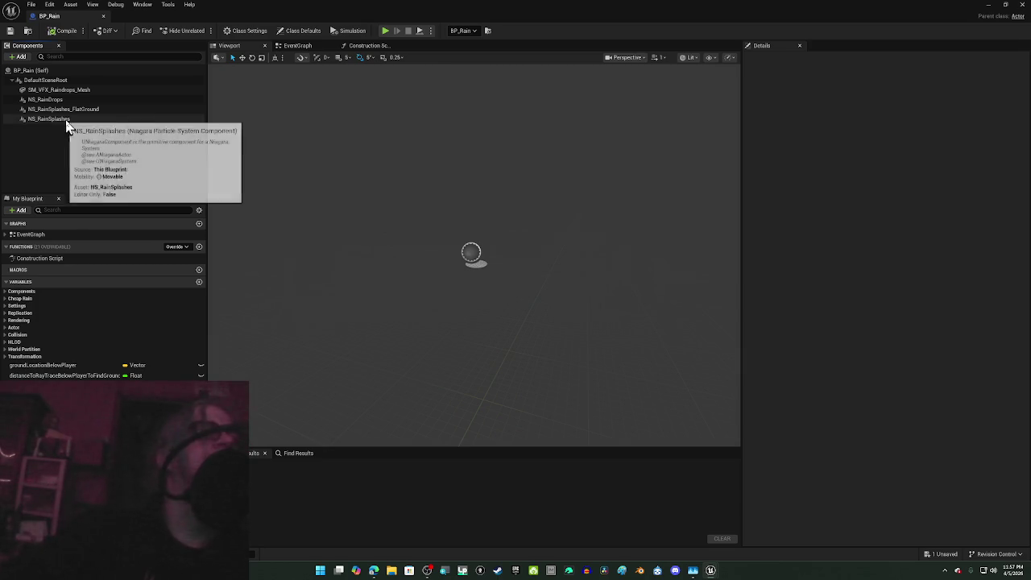
left_click(68, 120)
left_click(68, 90, "shift")
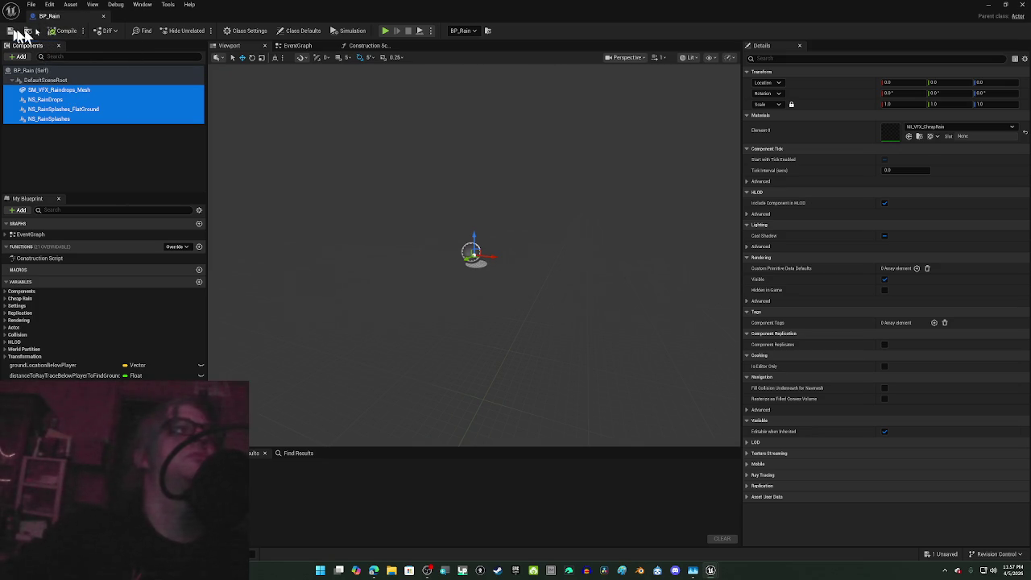
left_click(104, 17)
Step: Look through the File menu without choosing, then open BP_Rain as a Blueprint
left_click(31, 5)
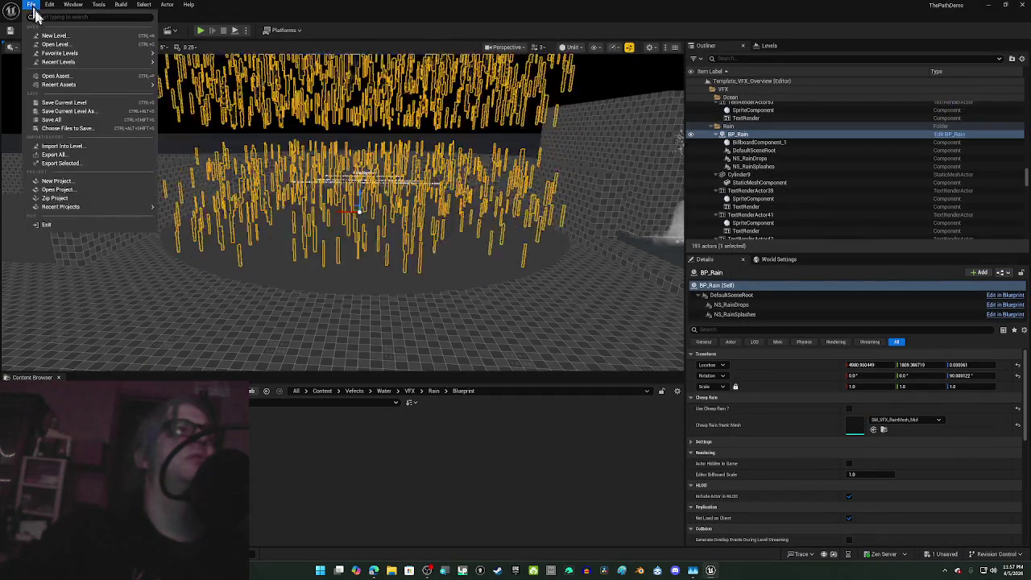
mouse_move(70, 53)
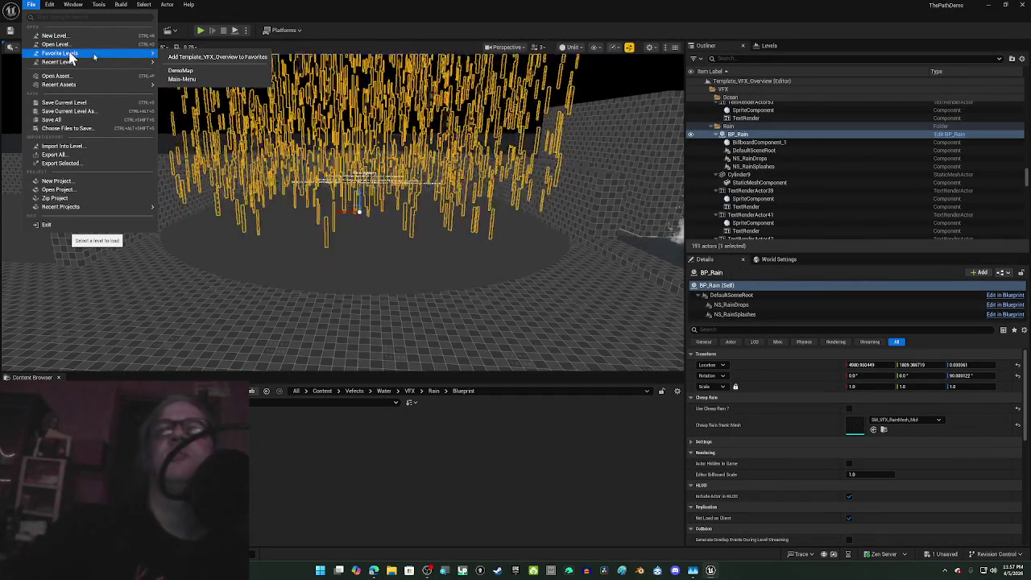
left_click(770, 142)
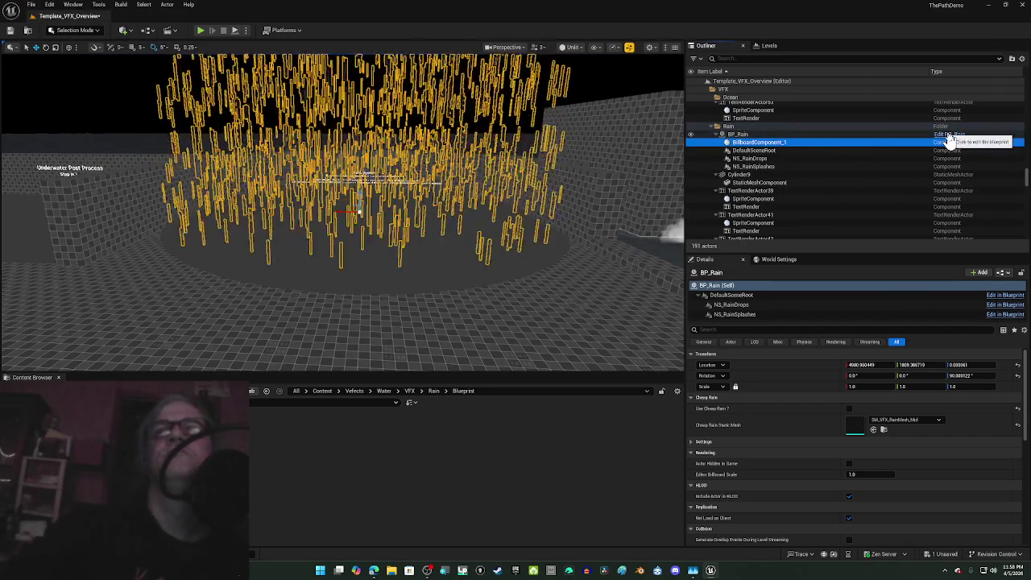
left_click(948, 137)
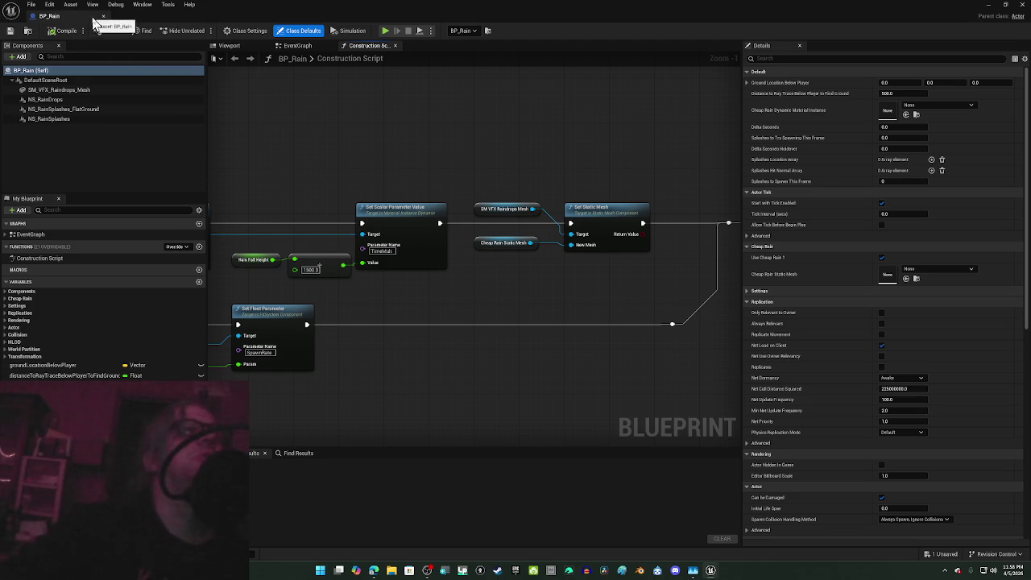
Step: Load DemoMap from Recent Levels, discarding changes to Template_VFX_Overview
left_click(31, 4)
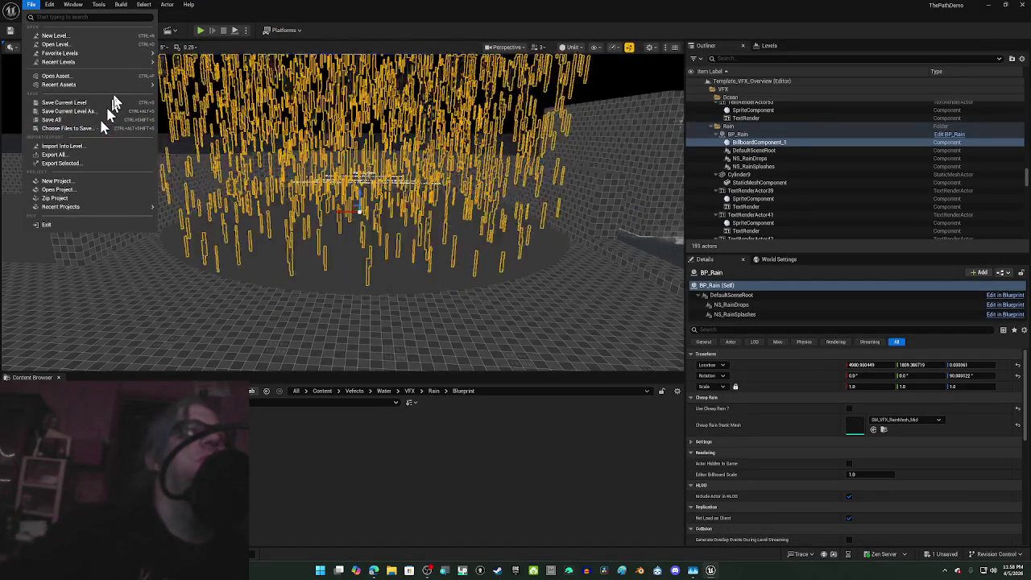
mouse_move(136, 69)
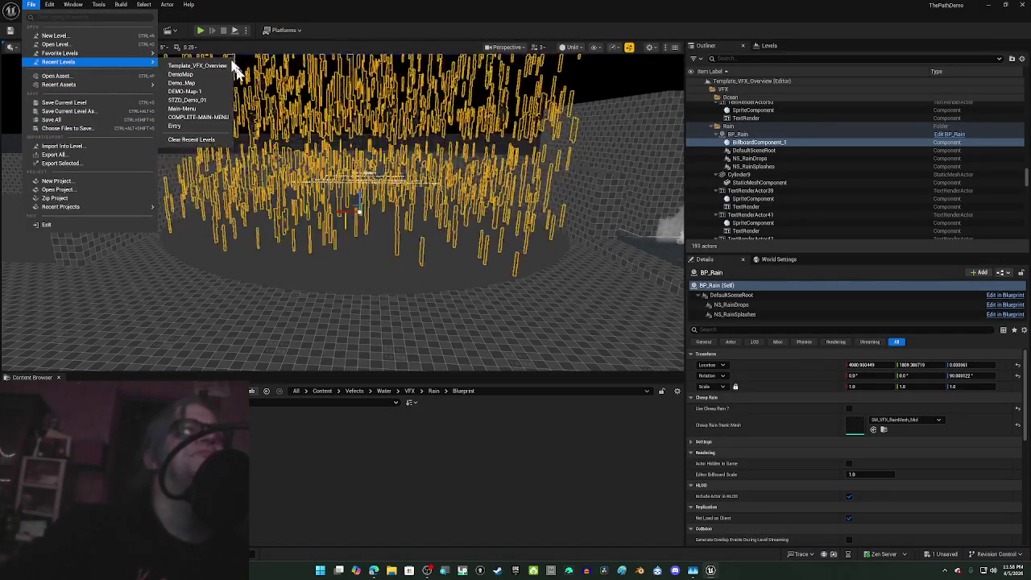
left_click(194, 67)
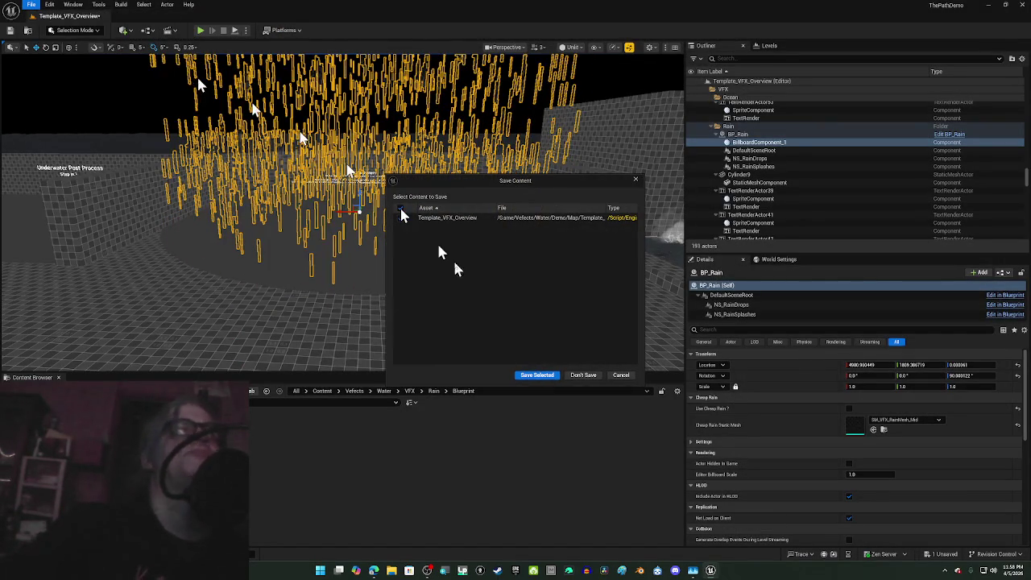
left_click(575, 376)
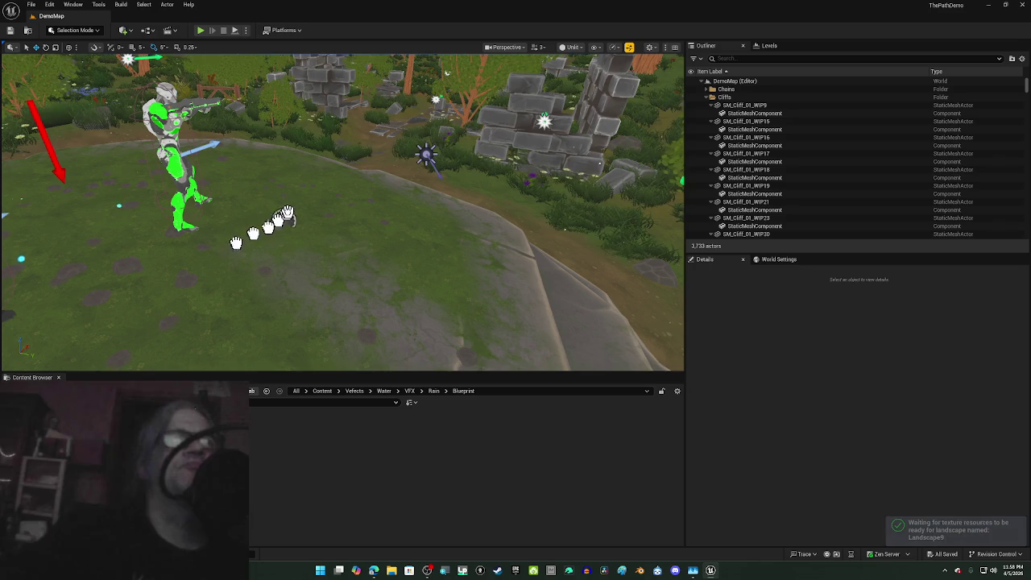
Step: Place BP_Rain on the DemoMap hillside, lift it slightly, and open its Blueprint
left_click(290, 245)
left_click_drag(290, 245, 290, 232)
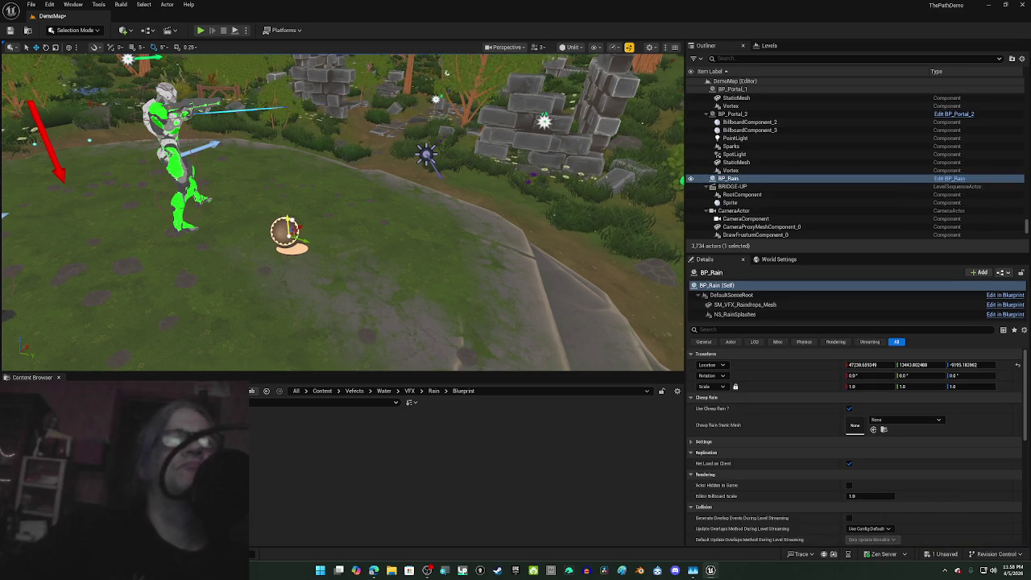
left_click(954, 179)
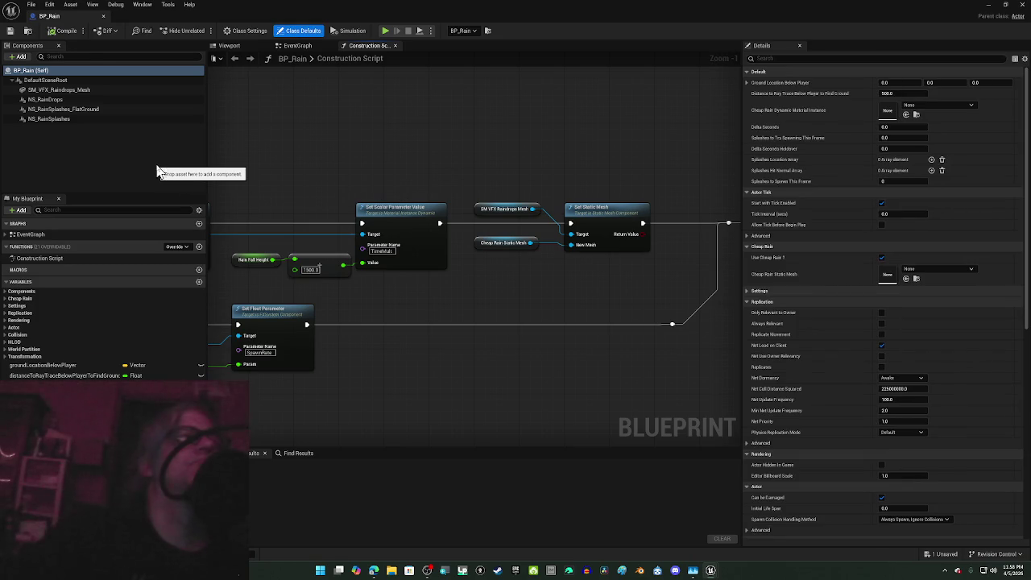
left_click(158, 171)
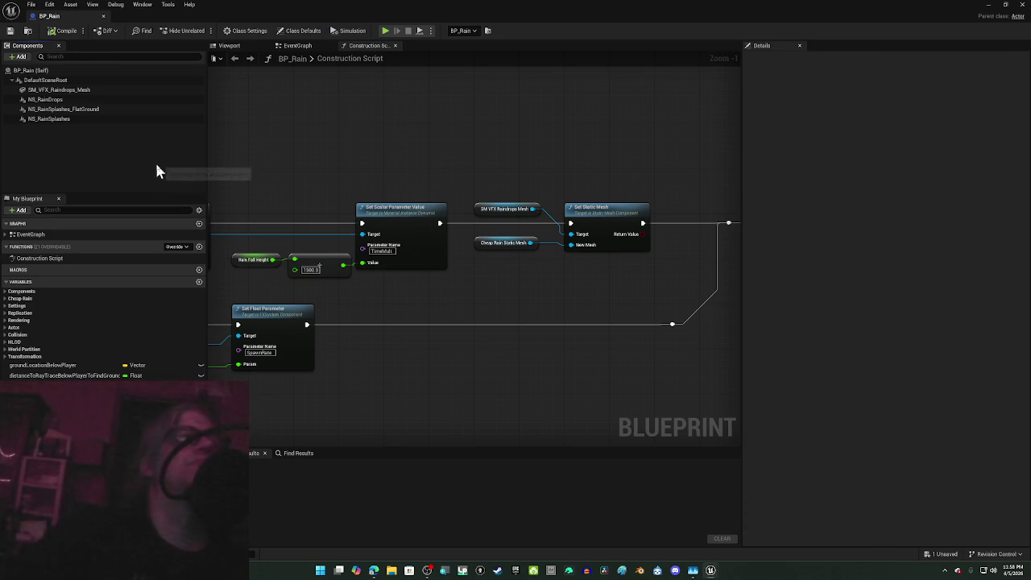
Step: Set the placed BP_Rain's Cheap Rain Static Mesh to SM_VFX_RainMesh_High, found by searching 'rain'
left_click(43, 72)
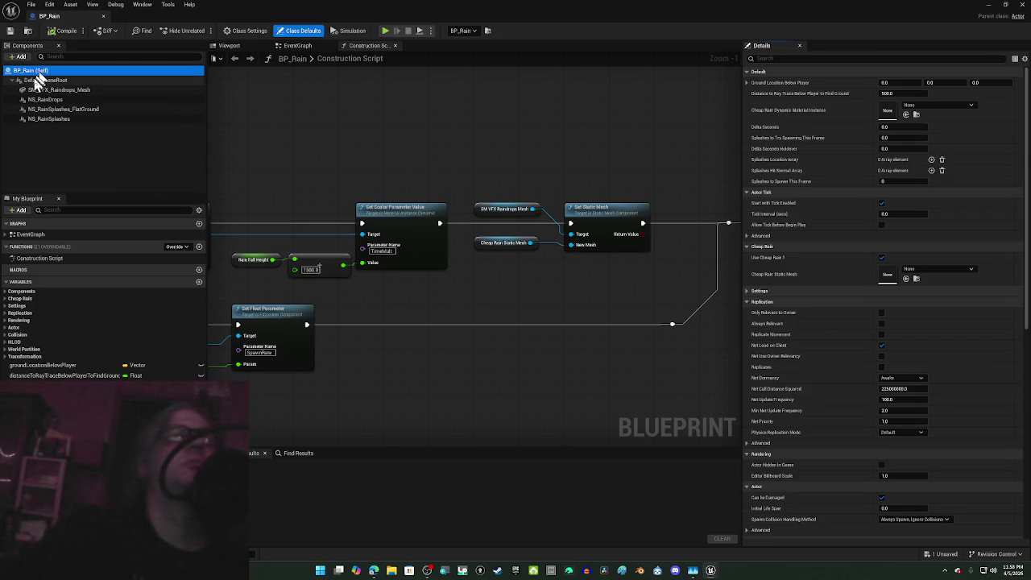
left_click(104, 16)
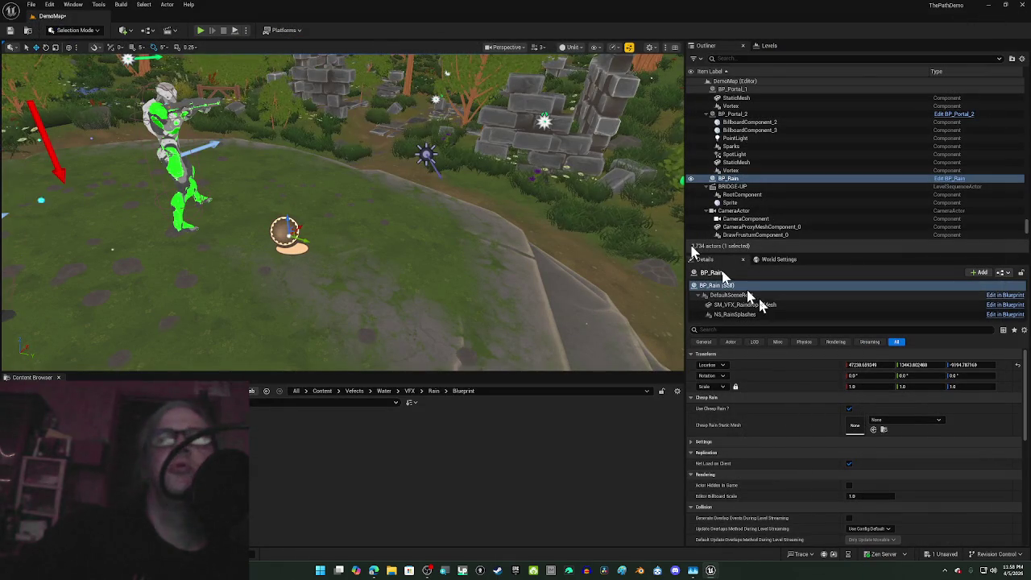
left_click(918, 420)
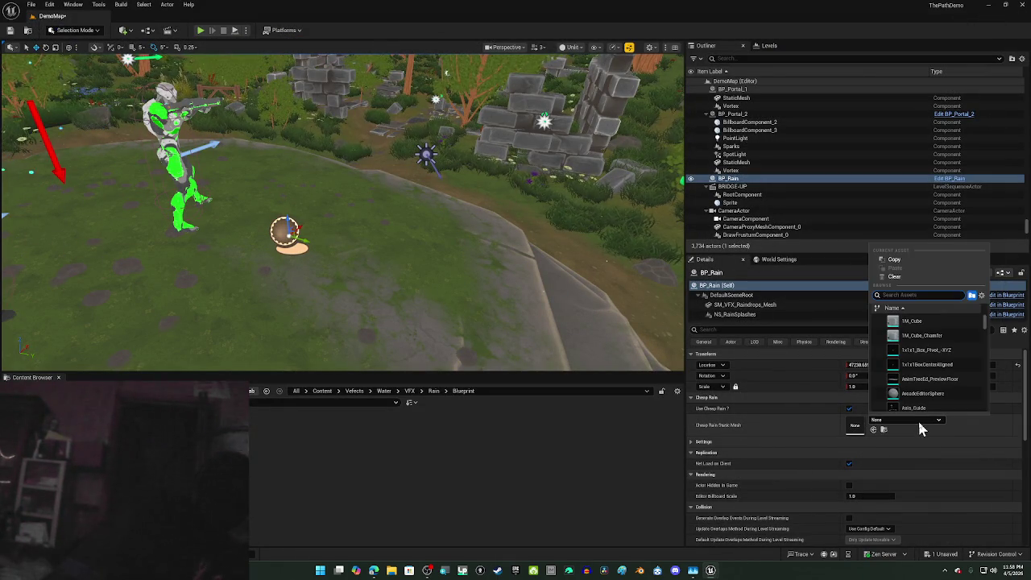
type("ra")
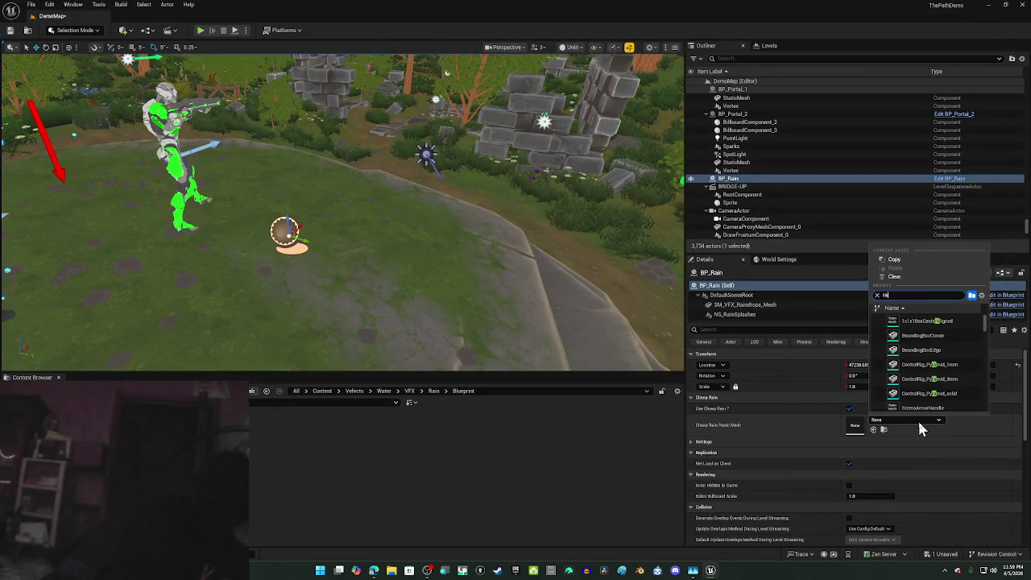
type("in")
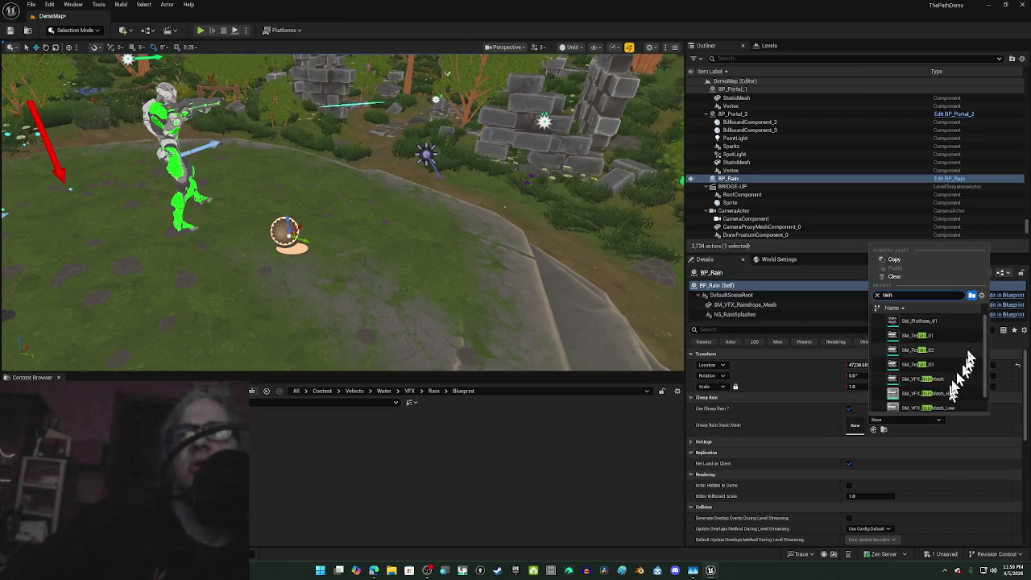
scroll(963, 350, "down", 1)
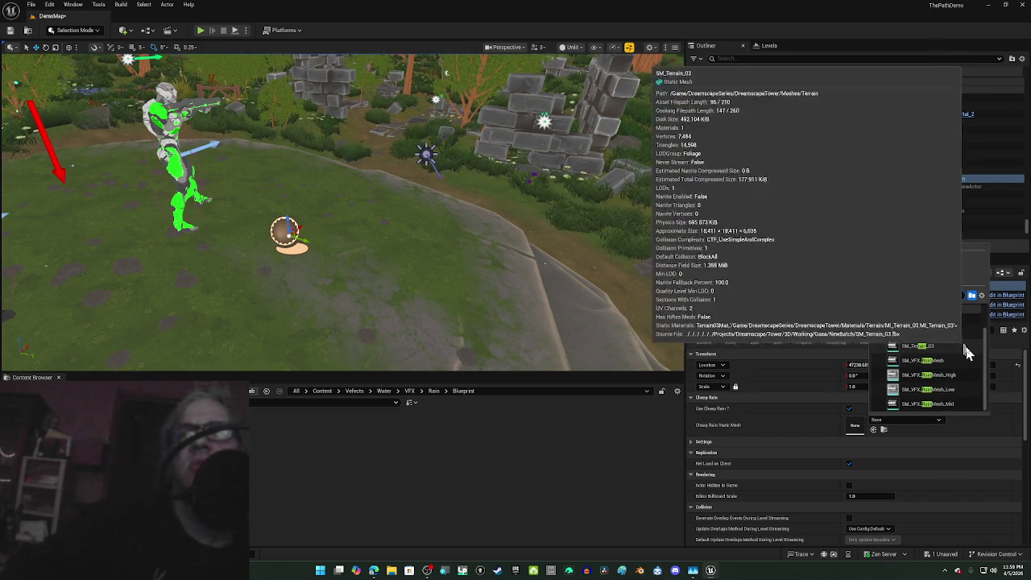
left_click(966, 376)
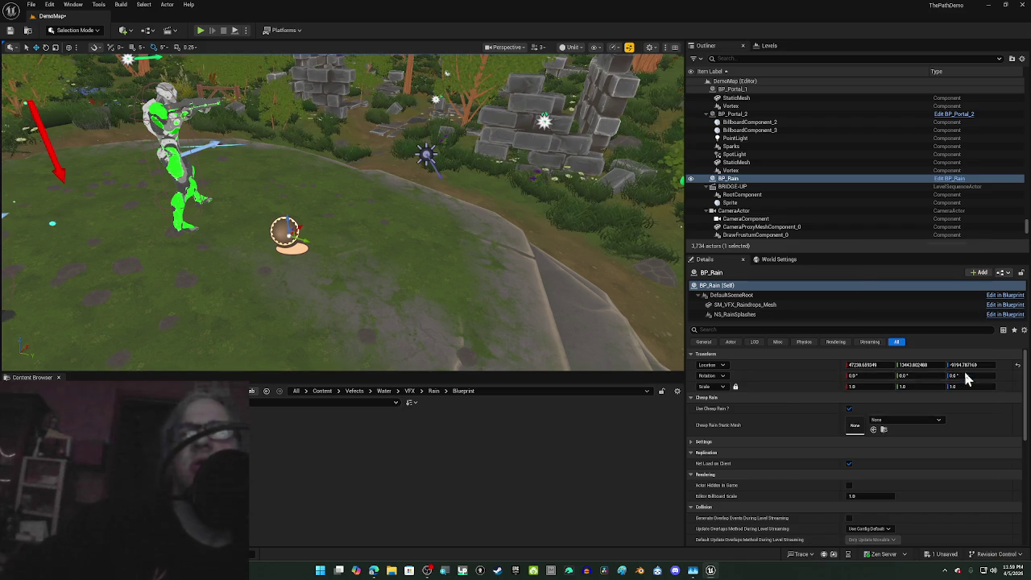
mouse_move(578, 238)
left_mouse_down()
mouse_move(292, 191)
mouse_move(327, 339)
left_mouse_up()
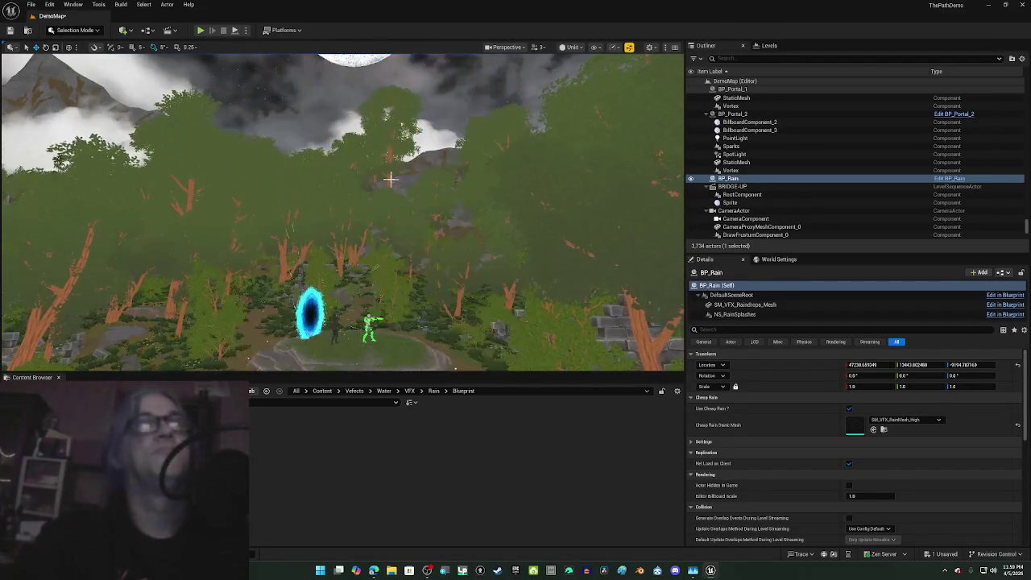
Step: Select the BP_Rain actor near the portal to confirm Use Cheap Rain with SM_VFX_RainMesh_High
left_click_drag(338, 242, 338, 278)
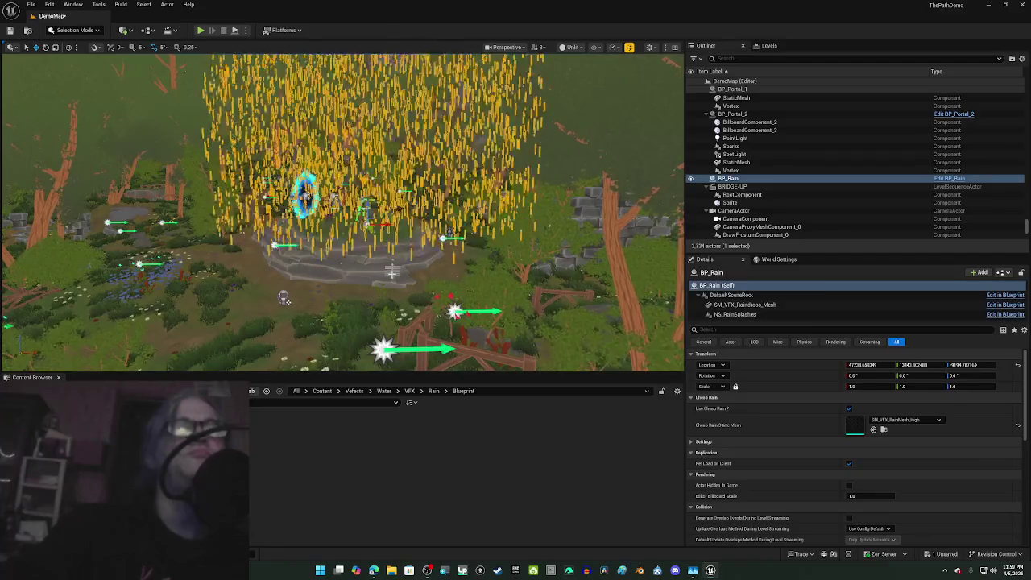
left_click(392, 275)
scroll(392, 274, "up", 8)
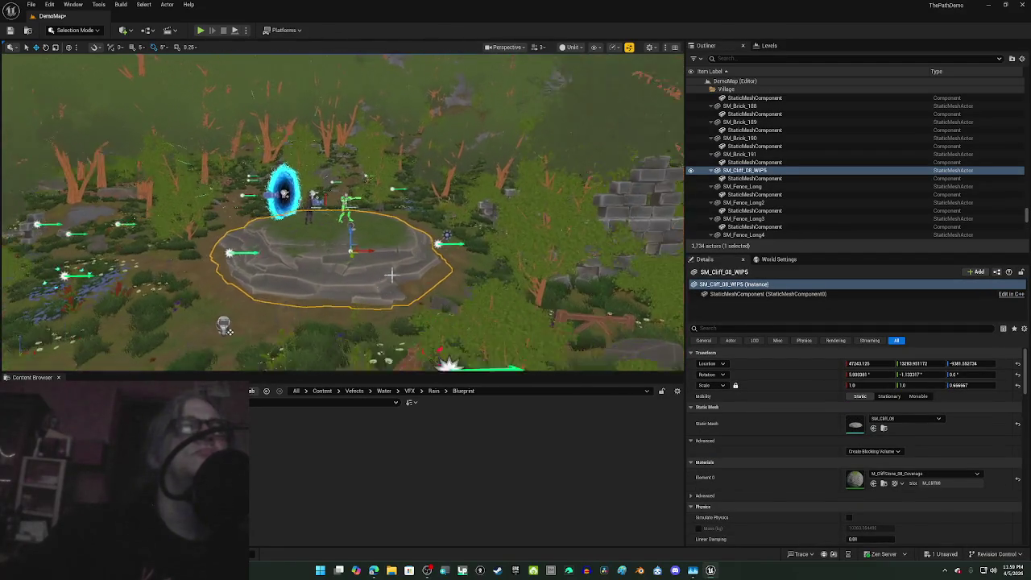
scroll(392, 274, "up", 3)
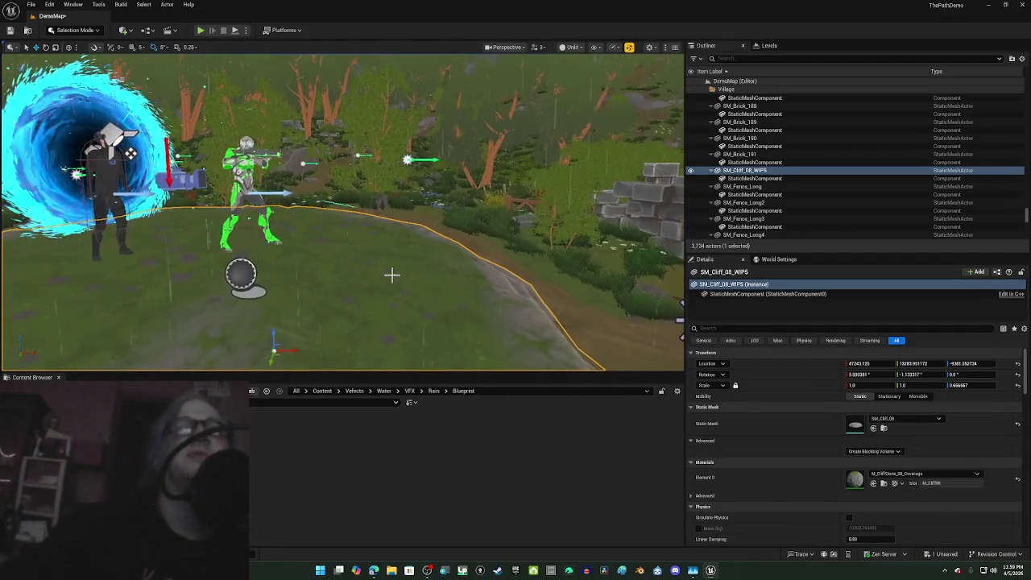
scroll(392, 274, "down", 3)
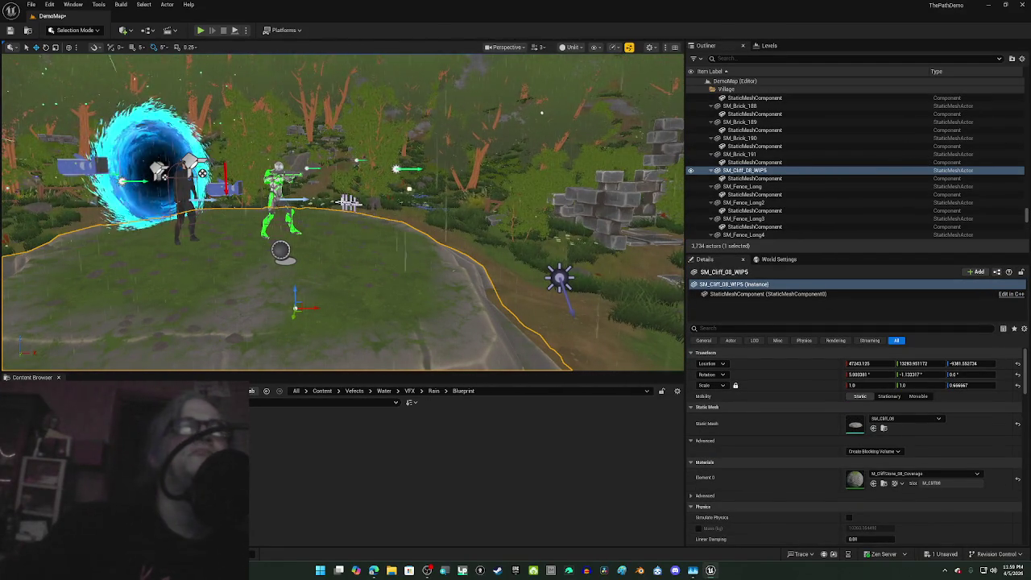
left_click(281, 250)
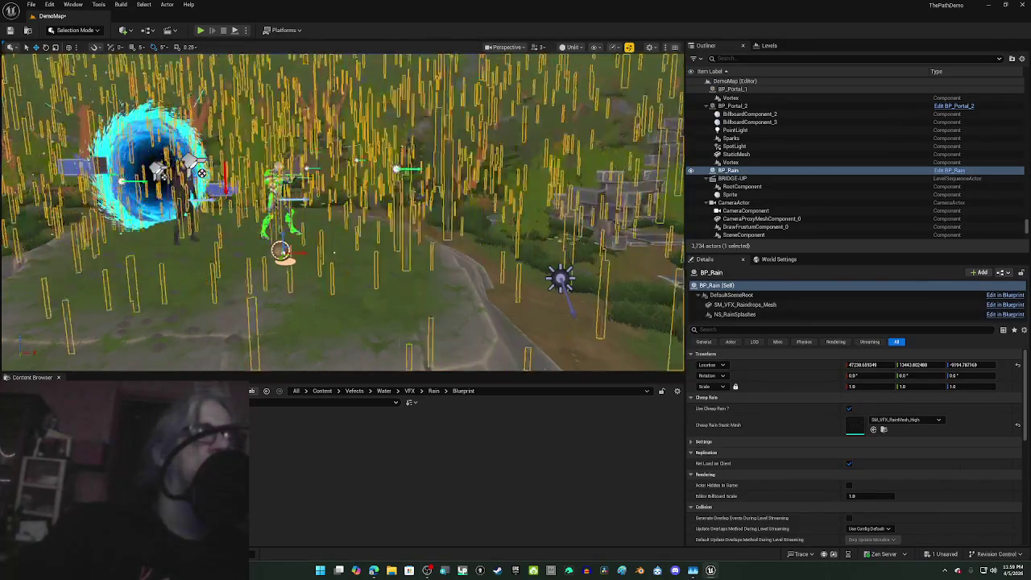
left_click(383, 393)
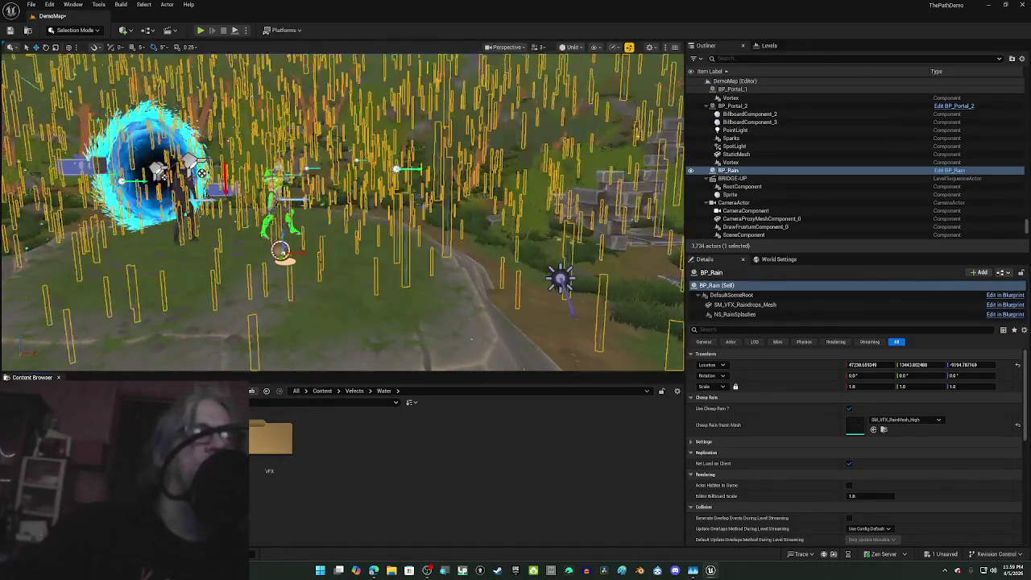
Step: Open the Water Audio folder, search 'general', and select the SFX_Vefects_Water_Rain_General sound wave
double_click(269, 465)
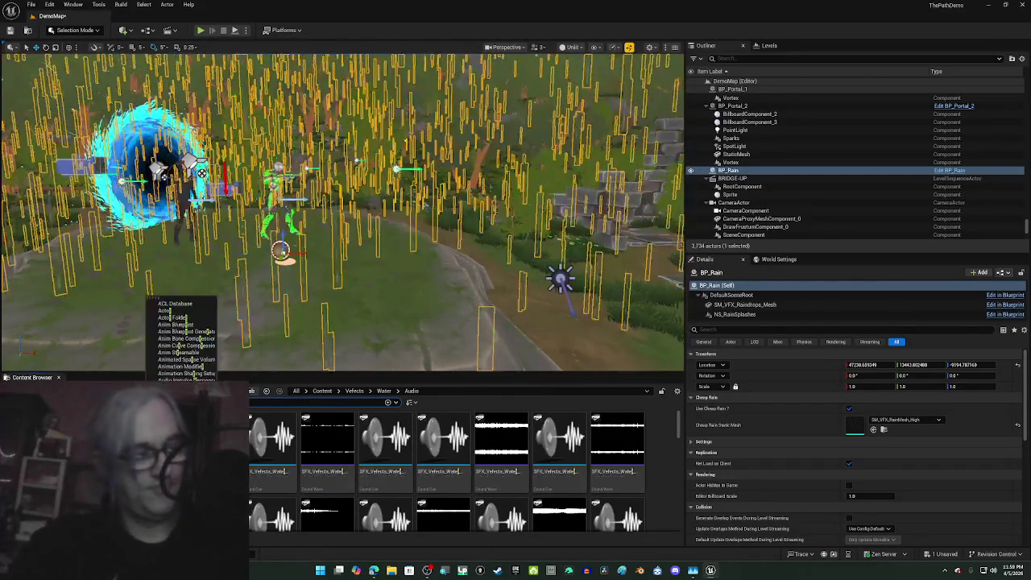
type("general")
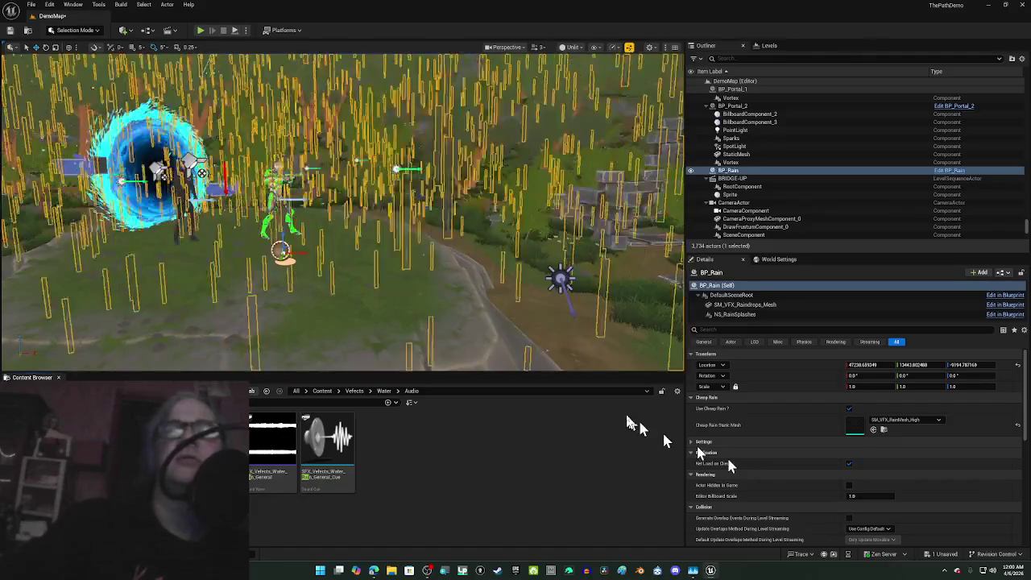
mouse_move(256, 473)
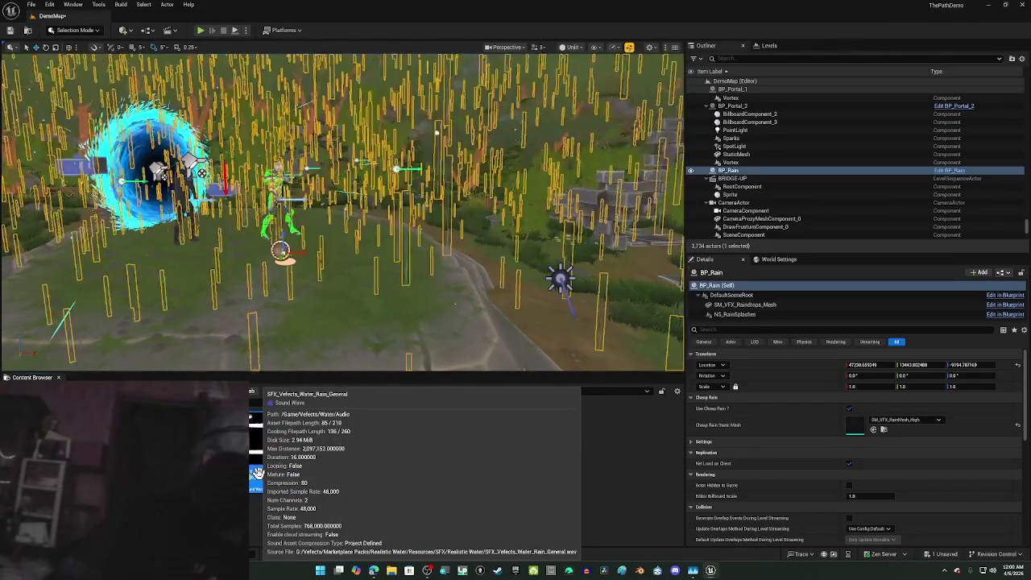
left_click(259, 474)
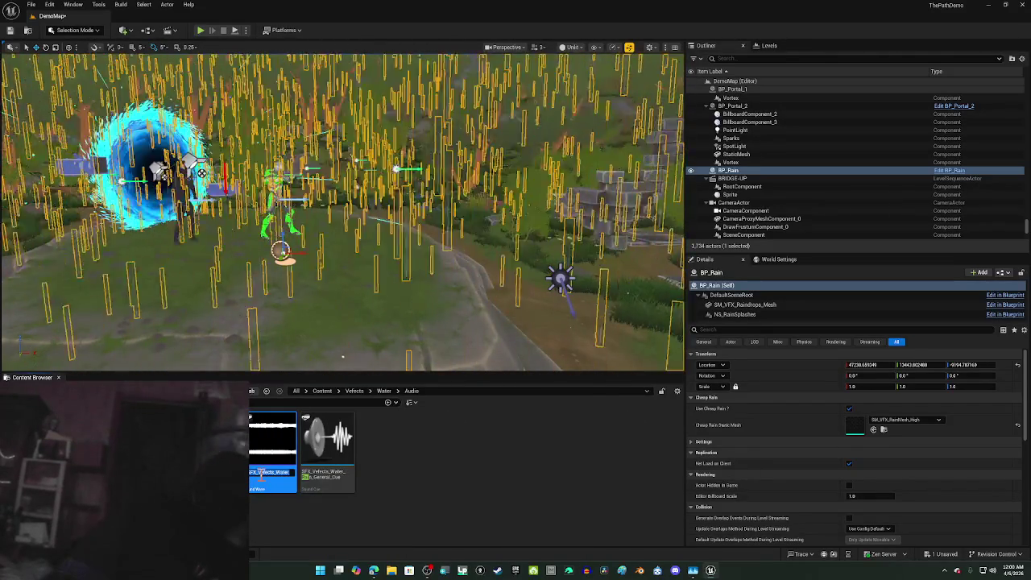
key("Escape")
key("Left")
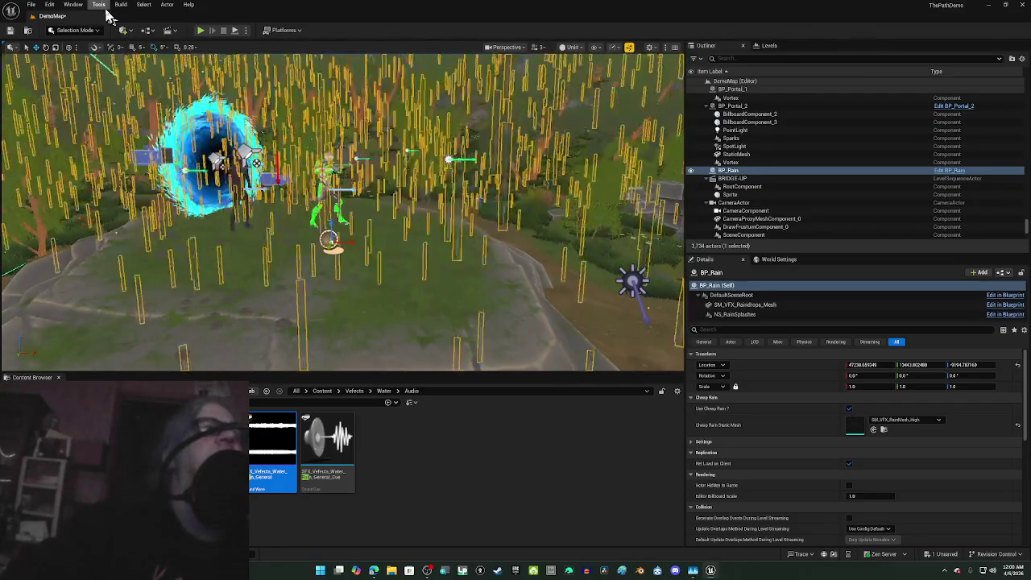
Step: Open the Place Actors panel, try Media and a search, then list All classes including Ambient Sound
left_click(124, 33)
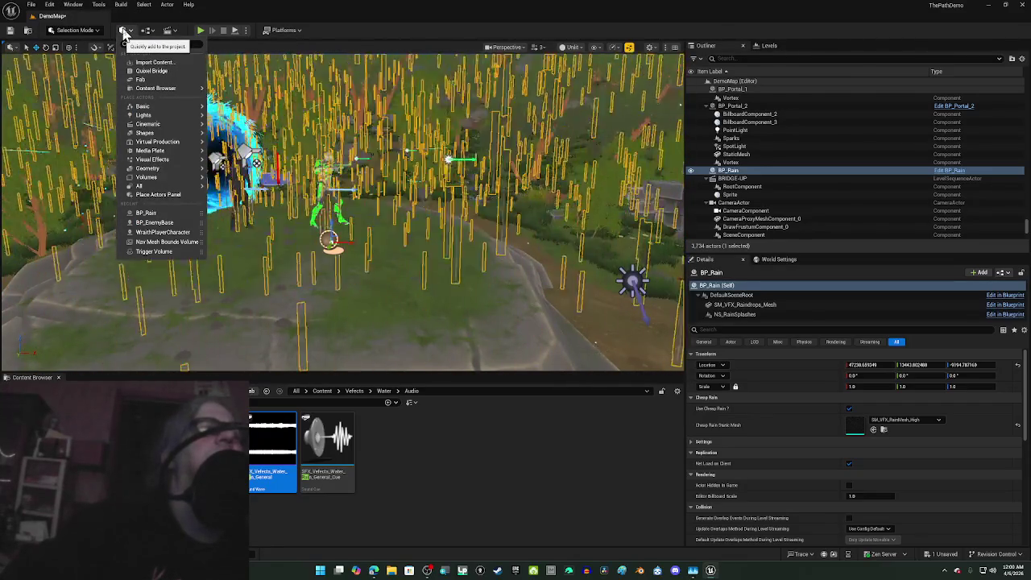
left_click(123, 31)
left_click(71, 5)
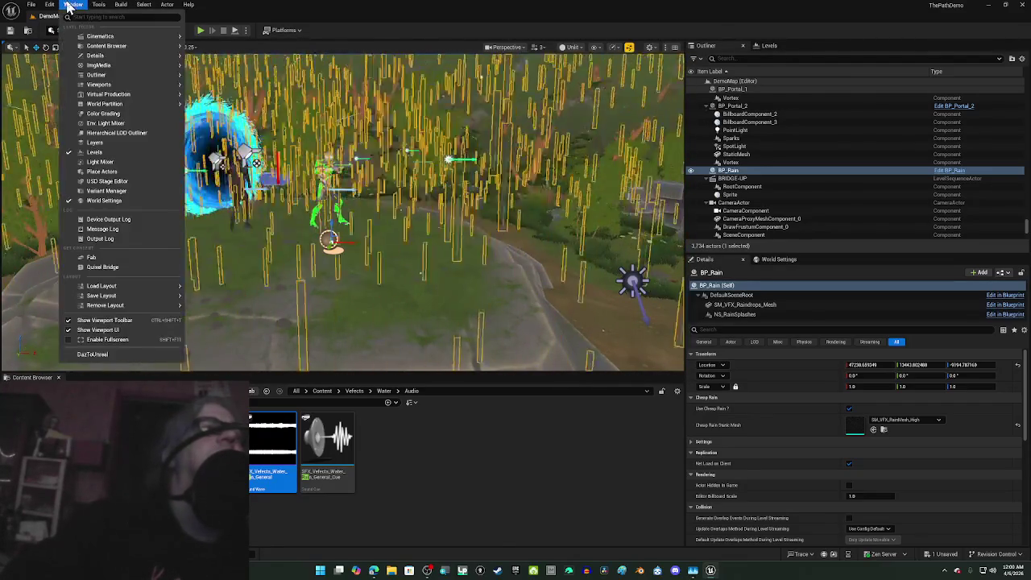
left_click(129, 177)
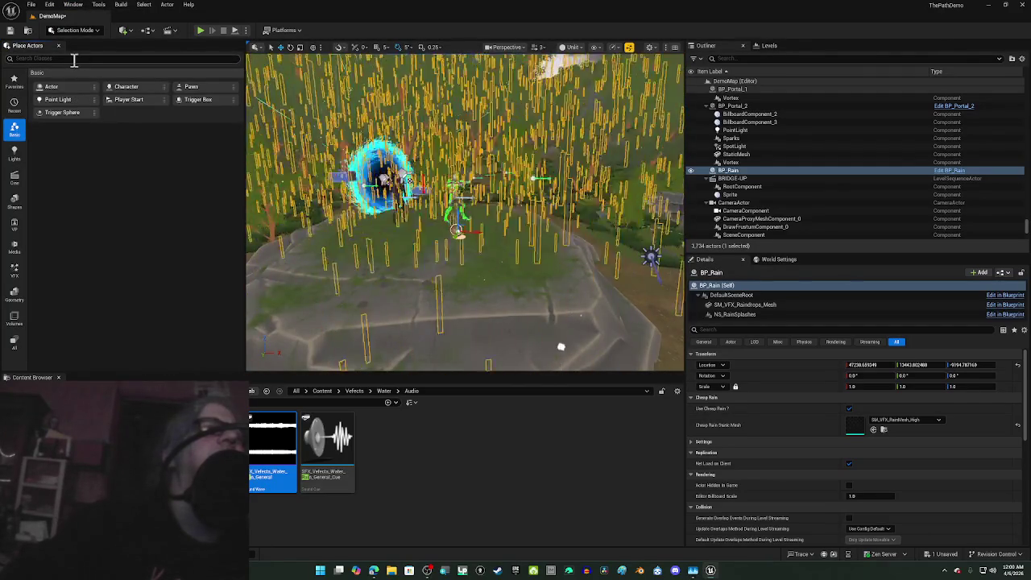
left_click(14, 248)
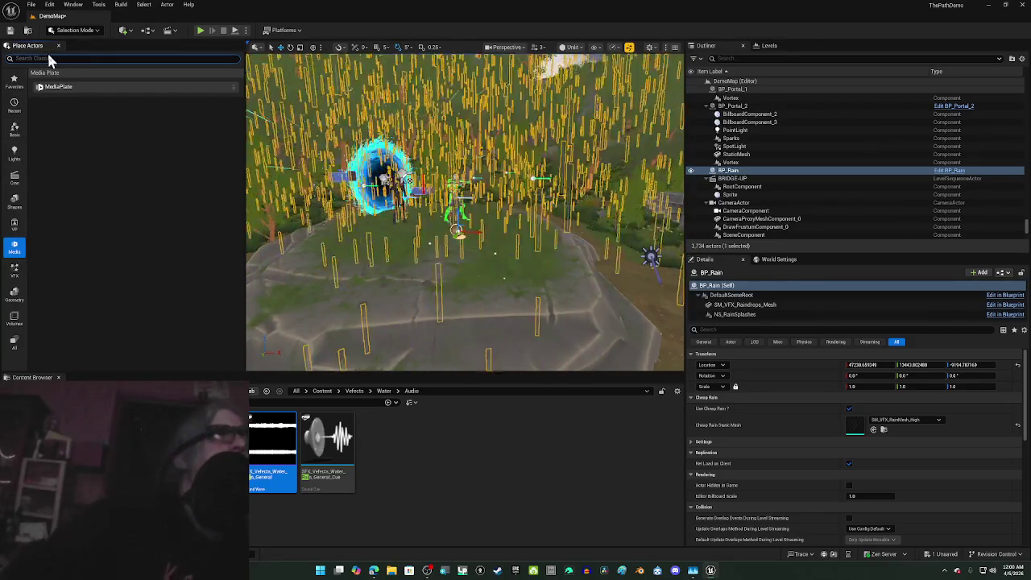
left_click(48, 58)
type("s")
type("u")
type("di")
type("o")
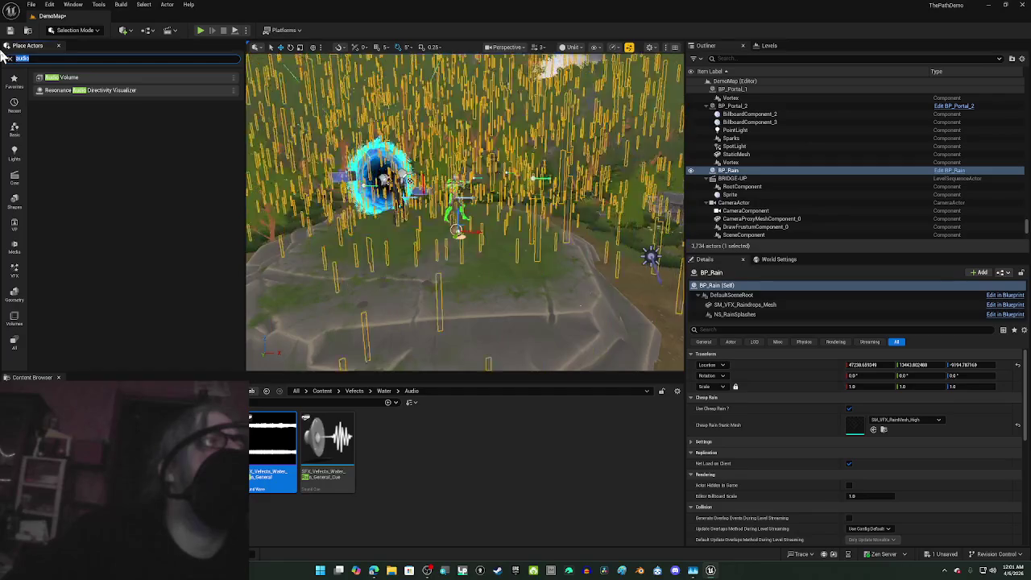
left_click(13, 344)
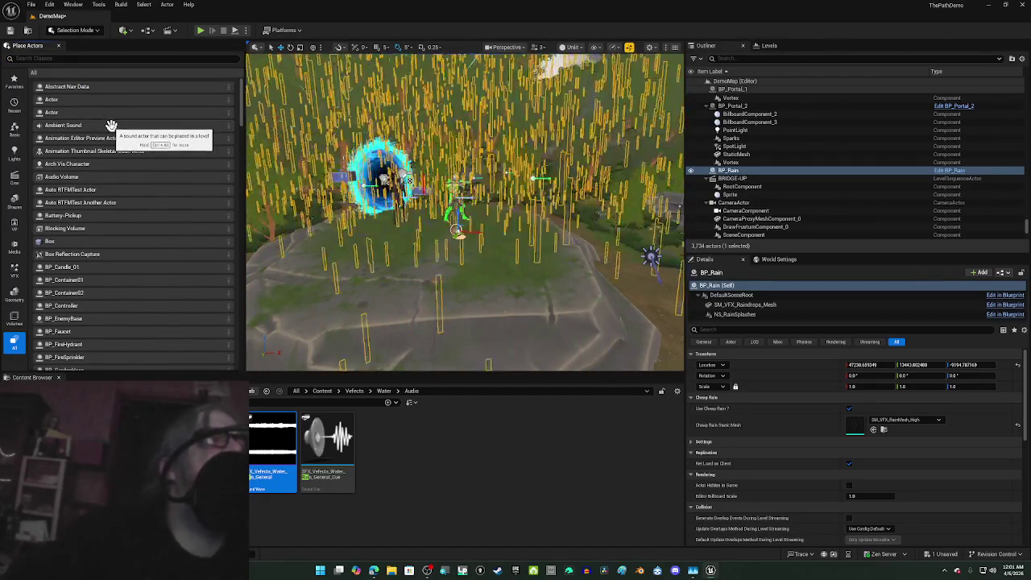
Step: Place an Ambient Sound on the platform playing SFX_Vefects_Water_Rain_General, then close Place Actors
mouse_move(245, 164)
left_mouse_down()
mouse_move(345, 287)
mouse_move(423, 292)
mouse_move(457, 278)
left_mouse_up()
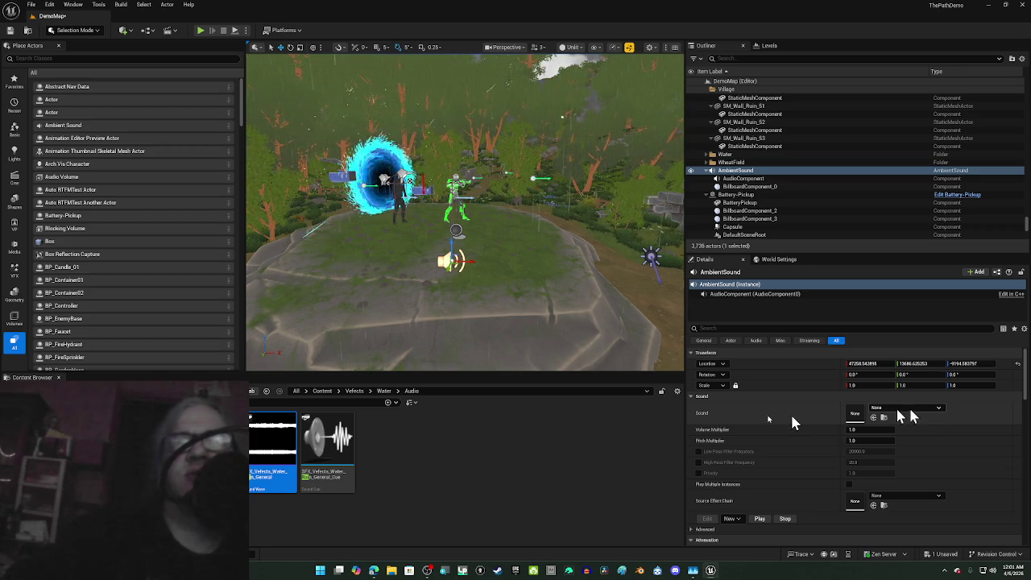
left_click(874, 417)
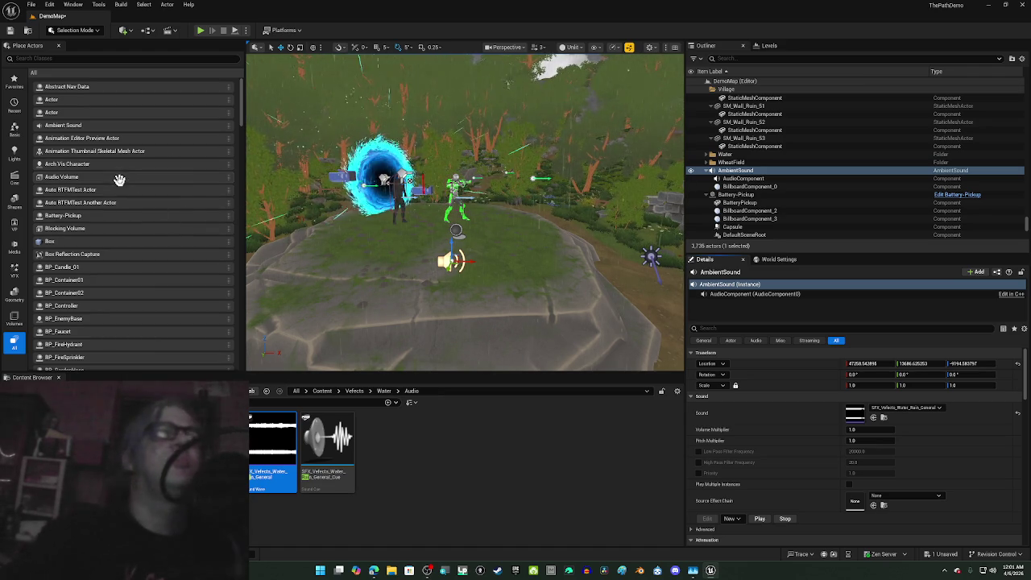
left_click(54, 46)
Step: Inspect the AmbientSound's billboard and audio components, then run Play mode to hear the rain
mouse_move(342, 209)
left_mouse_down()
mouse_move(354, 211)
mouse_move(262, 202)
left_mouse_up()
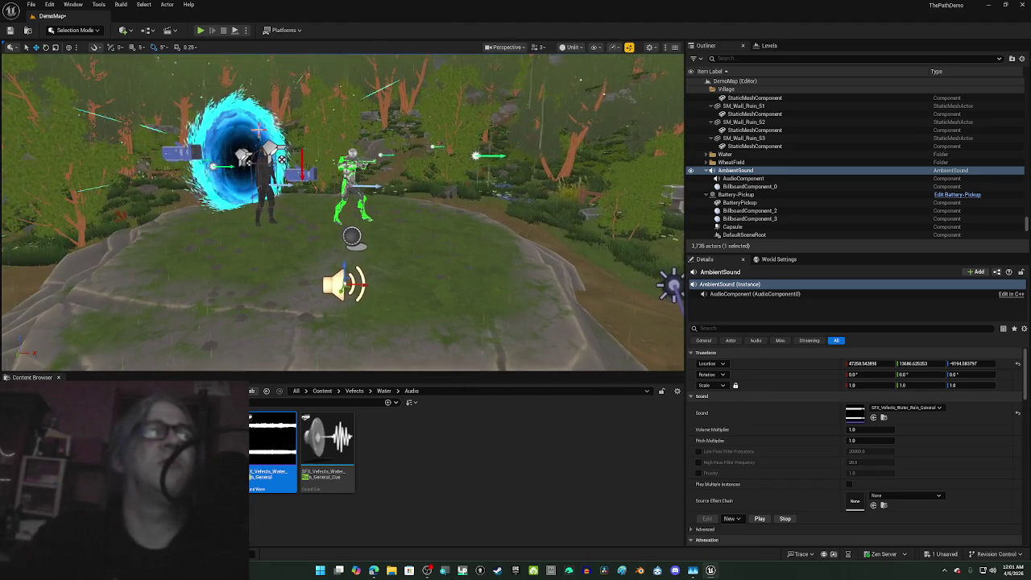
left_click_drag(342, 209, 346, 257)
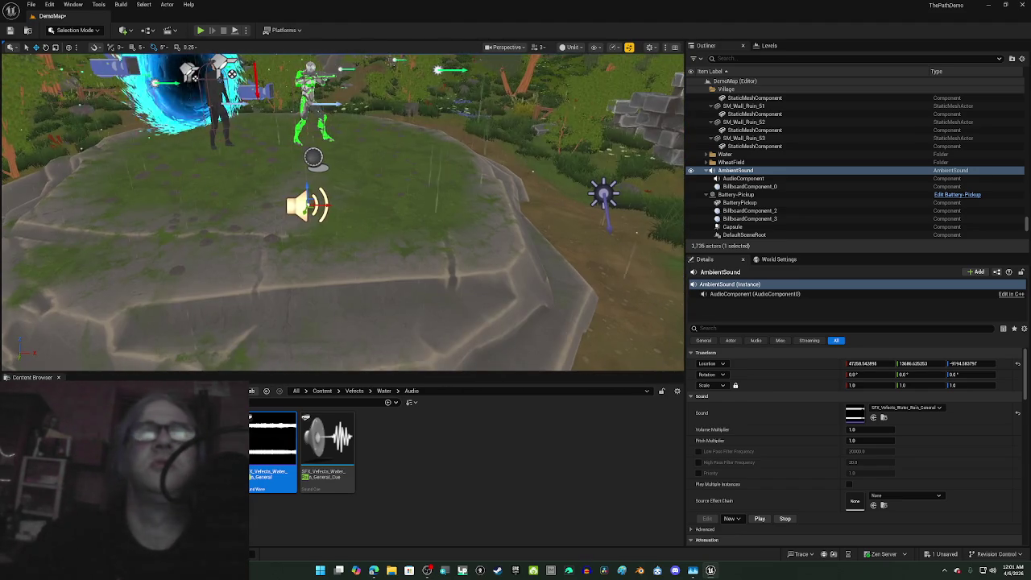
scroll(342, 210, "down", 10)
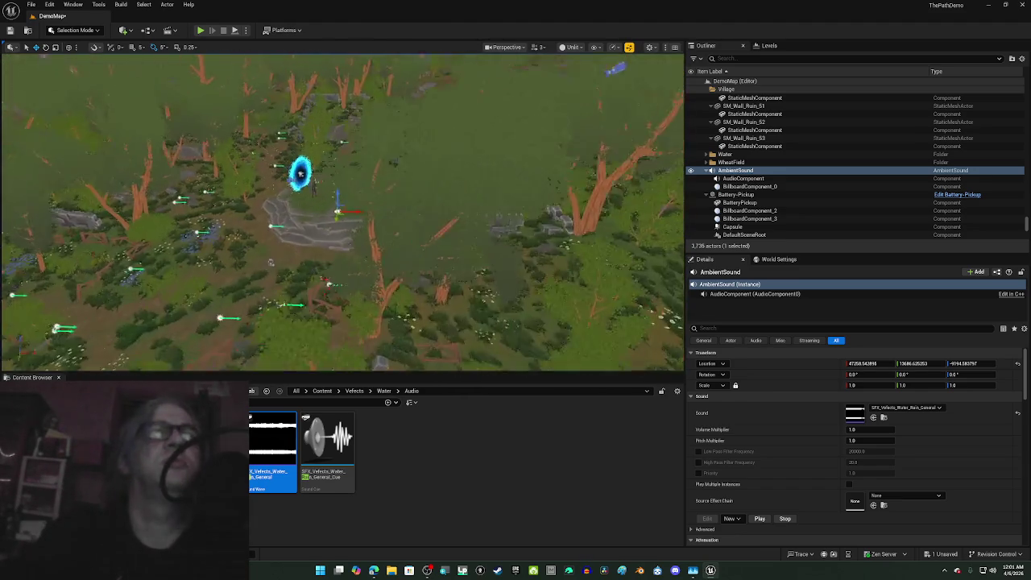
scroll(351, 284, "up", 10)
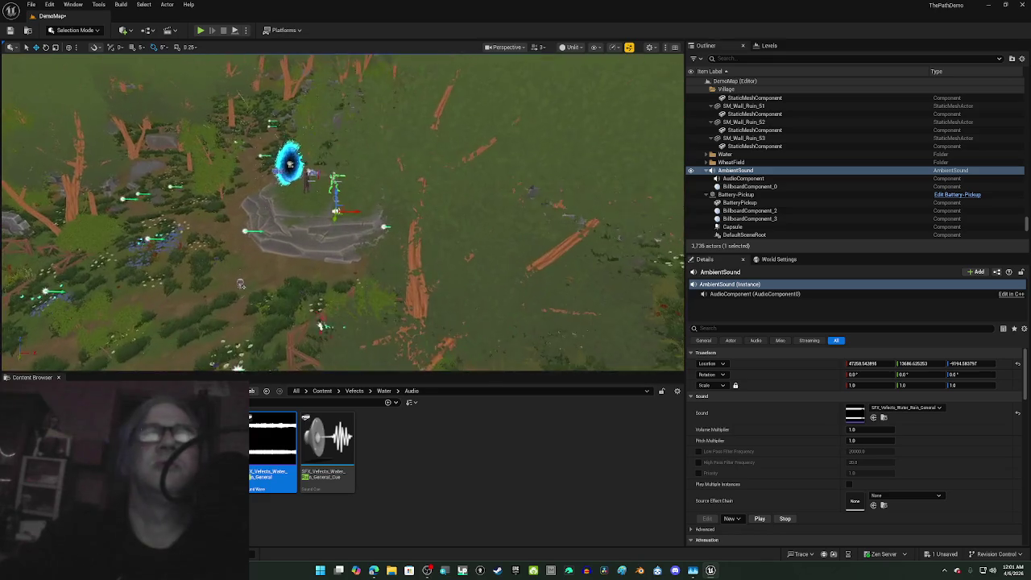
left_click_drag(342, 209, 451, 213)
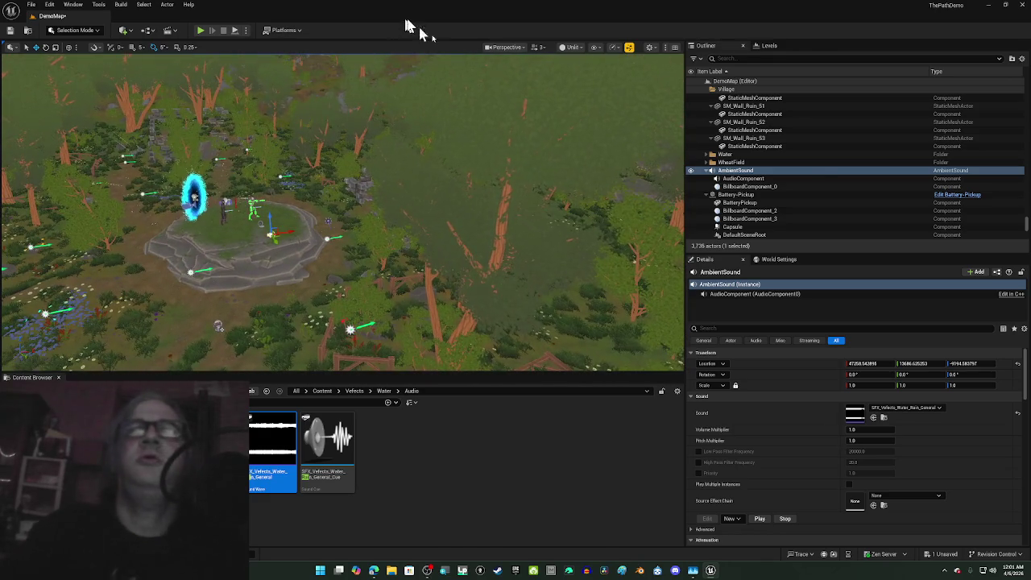
left_click(787, 190)
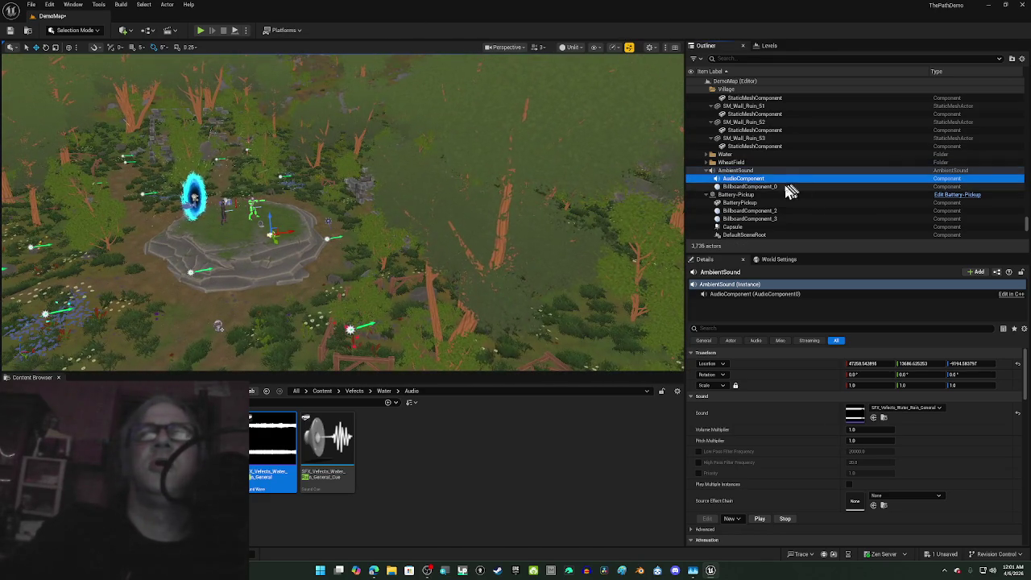
left_click(745, 171)
left_click(754, 294)
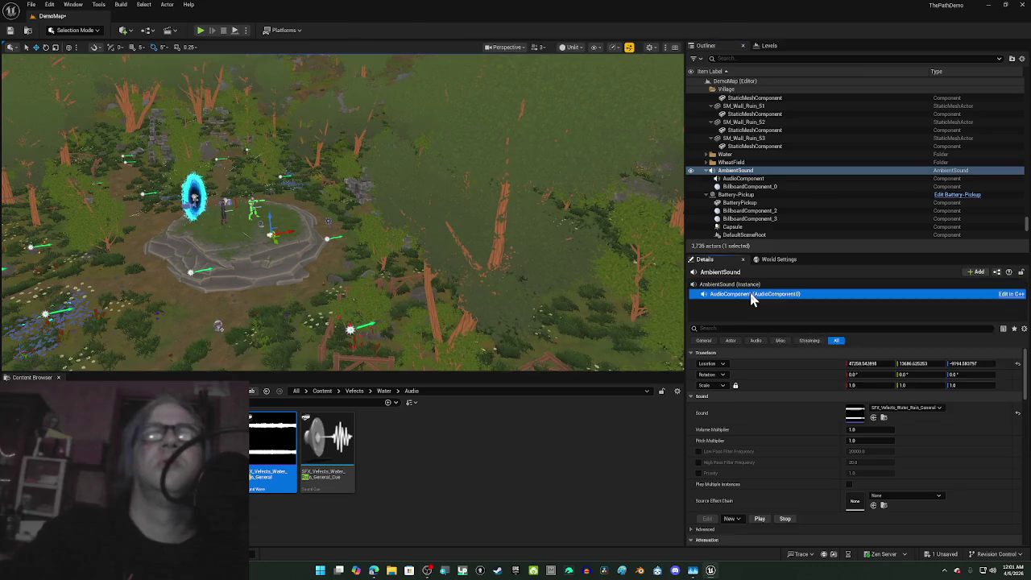
left_click(744, 173)
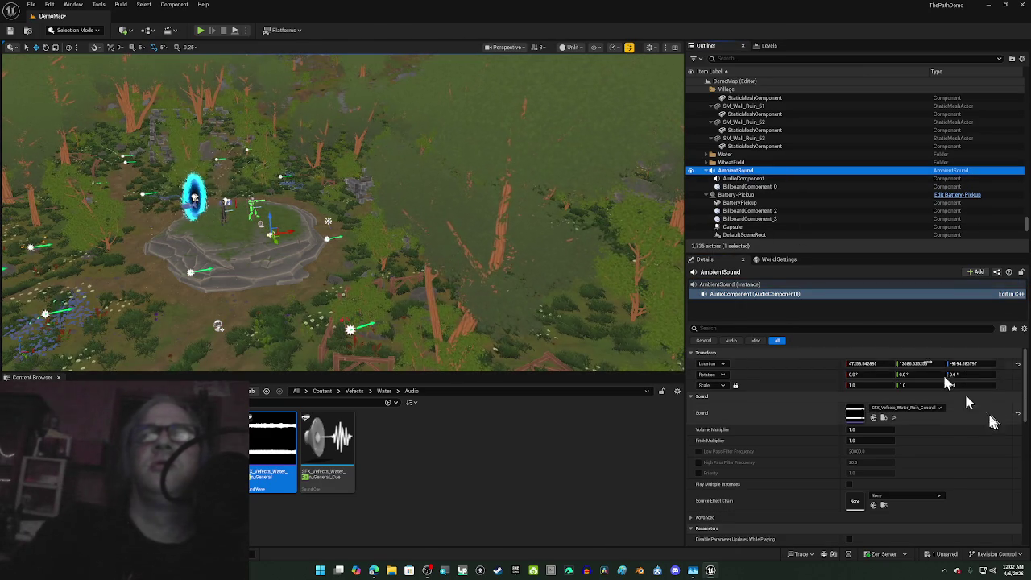
left_click(201, 32)
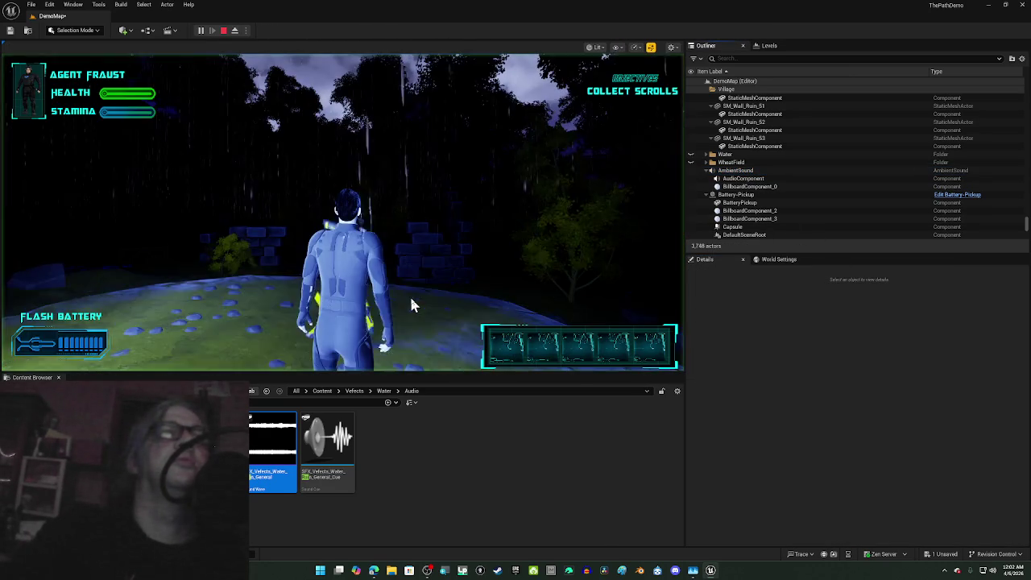
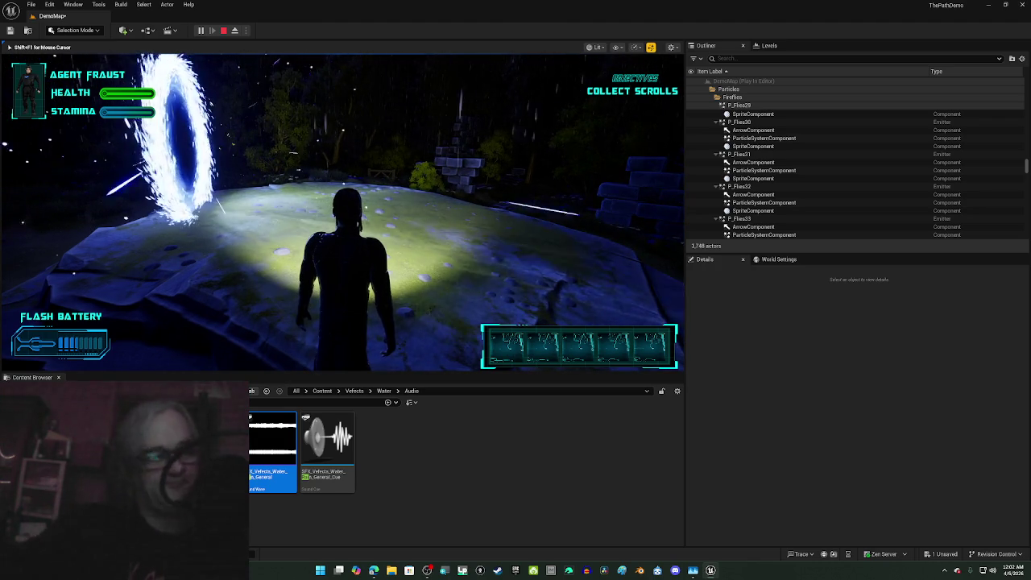
Step: Stop the Play-in-Editor session so the editor shows the rain AmbientSound using SFX_Vefects_Water_Rain_General
key("Escape")
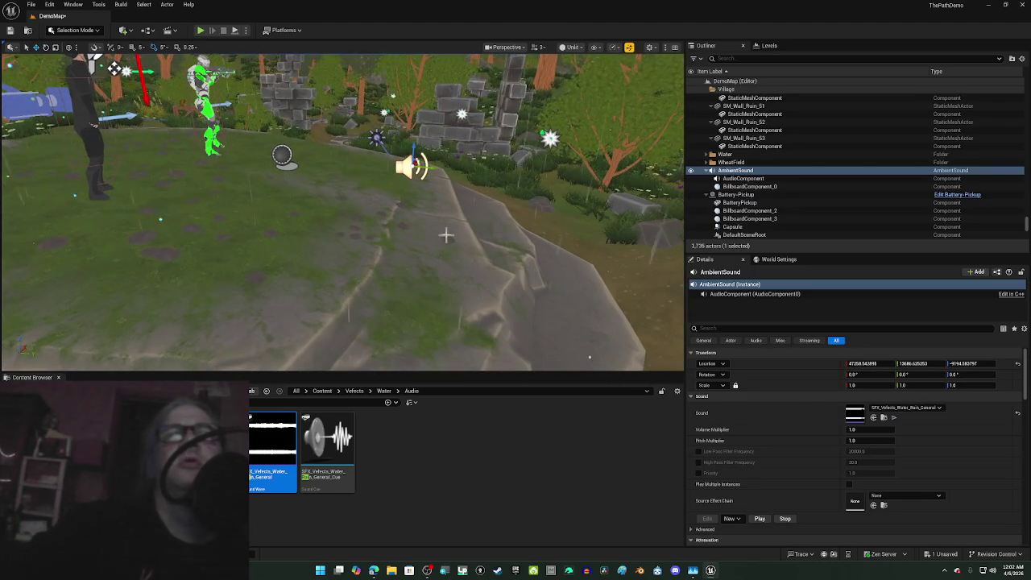
left_click_drag(343, 229, 306, 233)
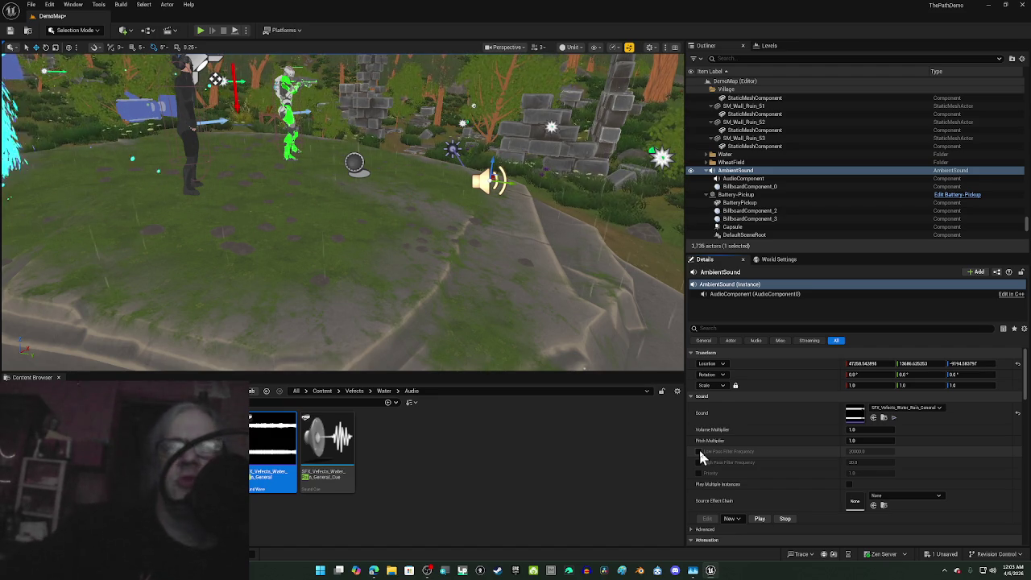
left_click(928, 499)
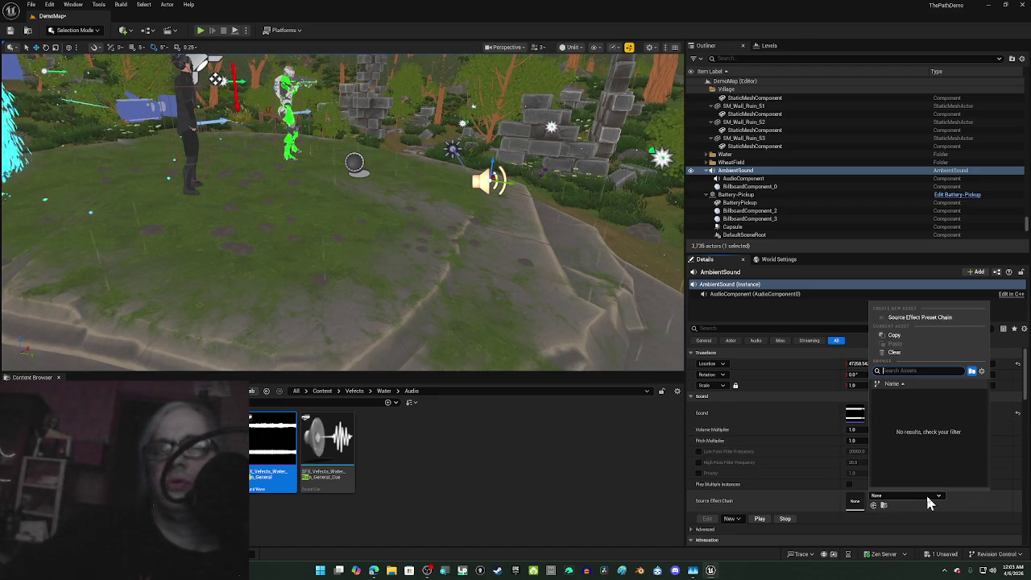
left_click(929, 502)
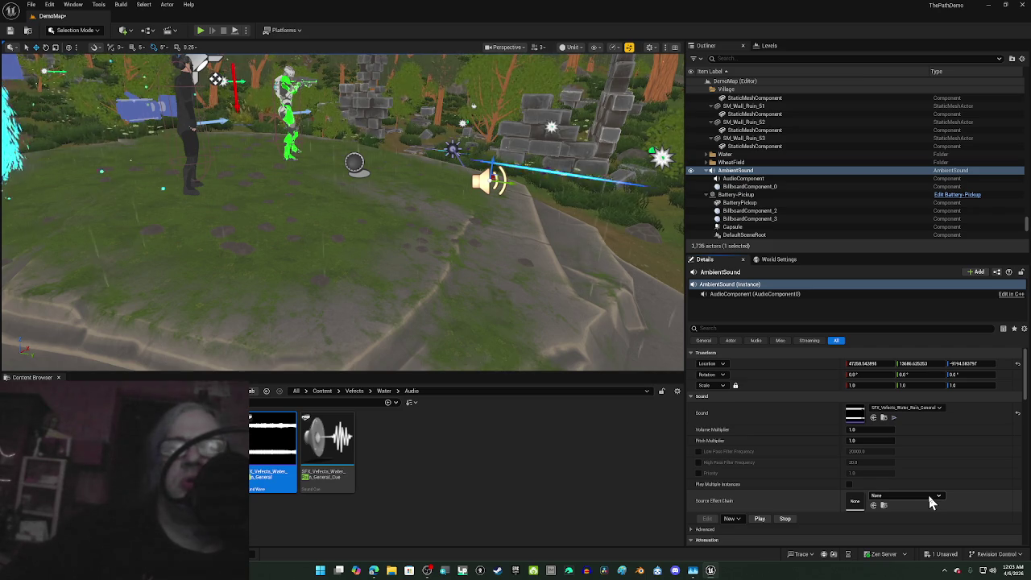
scroll(934, 495, "down", 2)
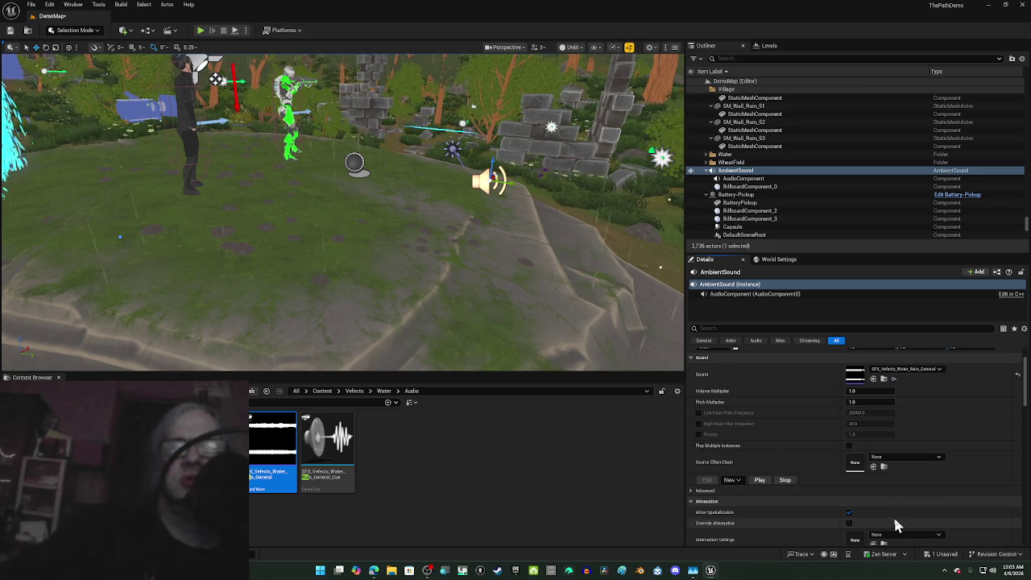
Step: Turn on Override Attenuation for the rain AmbientSound in the Details panel
left_click(848, 523)
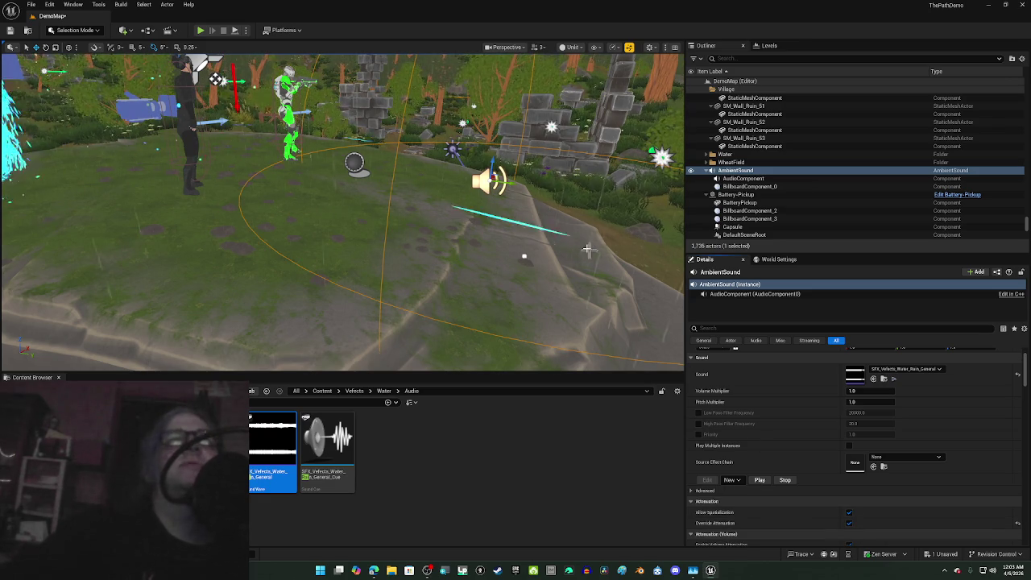
scroll(342, 209, "down", 5)
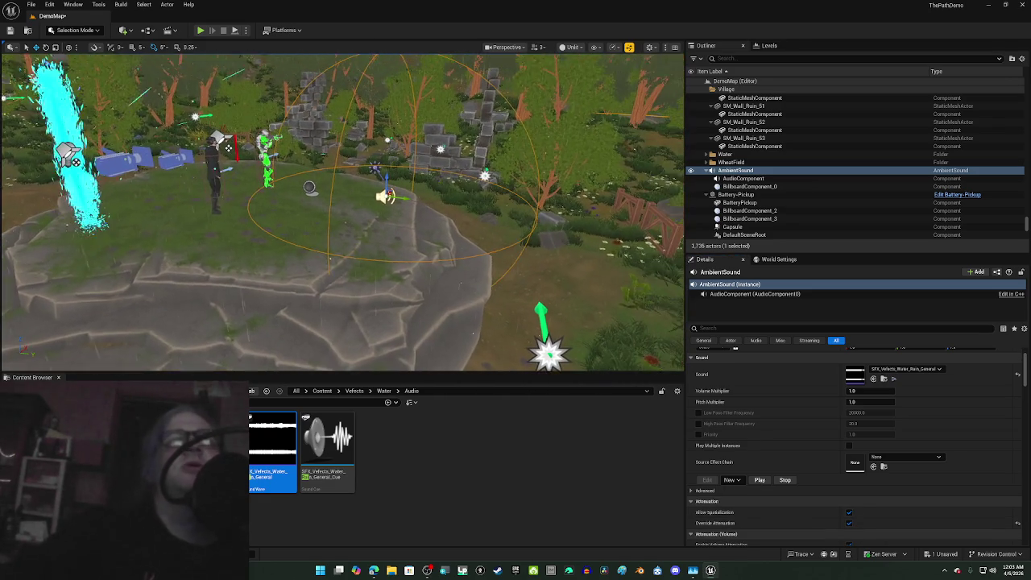
scroll(343, 209, "up", 5)
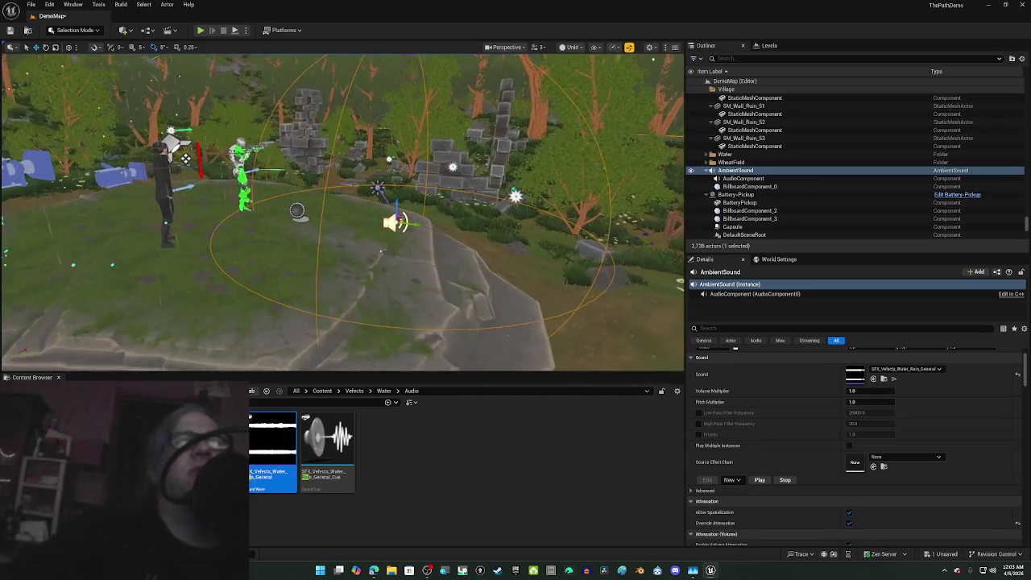
scroll(343, 209, "down", 2)
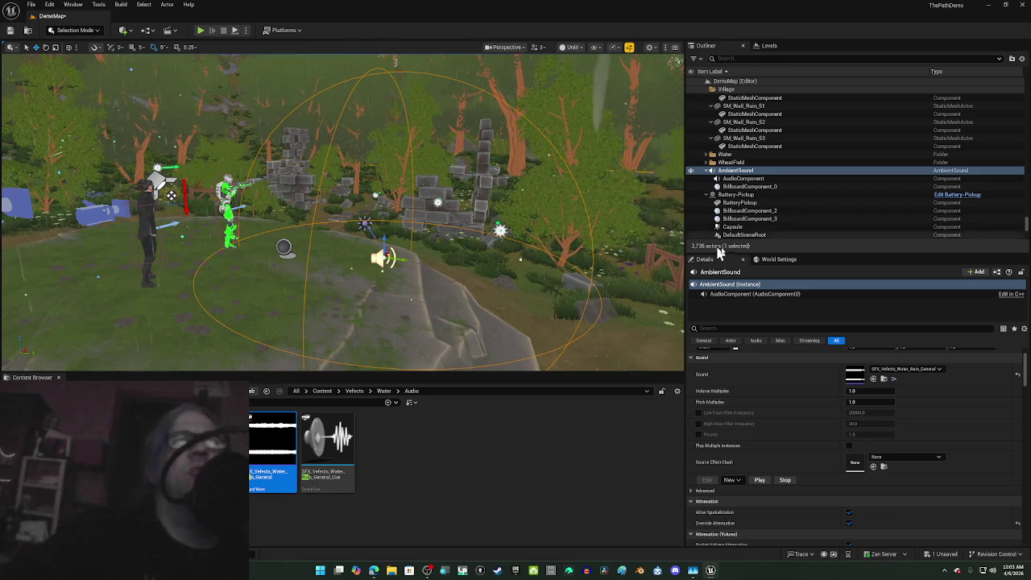
scroll(529, 242, "down", 2)
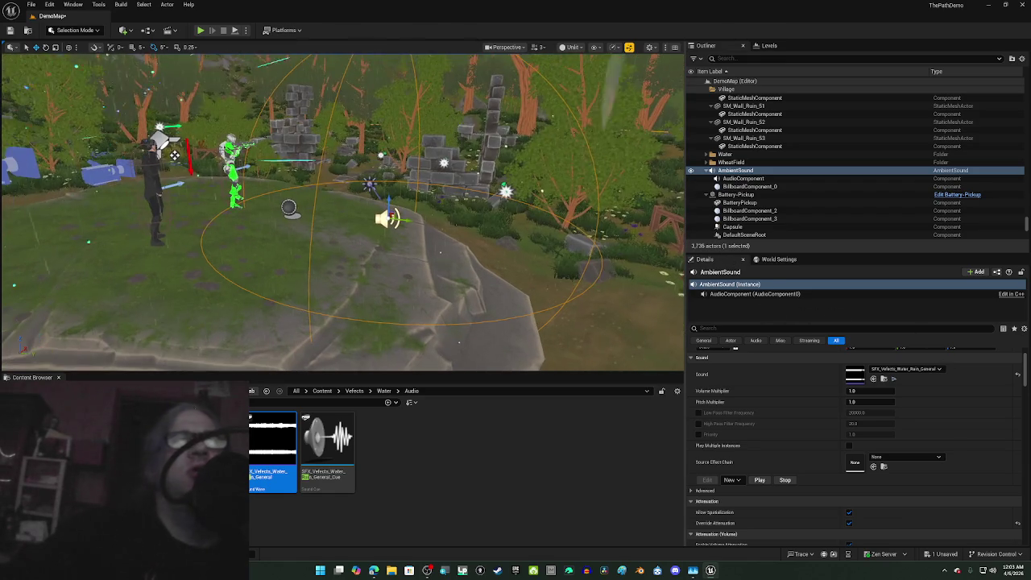
scroll(500, 250, "down", 4)
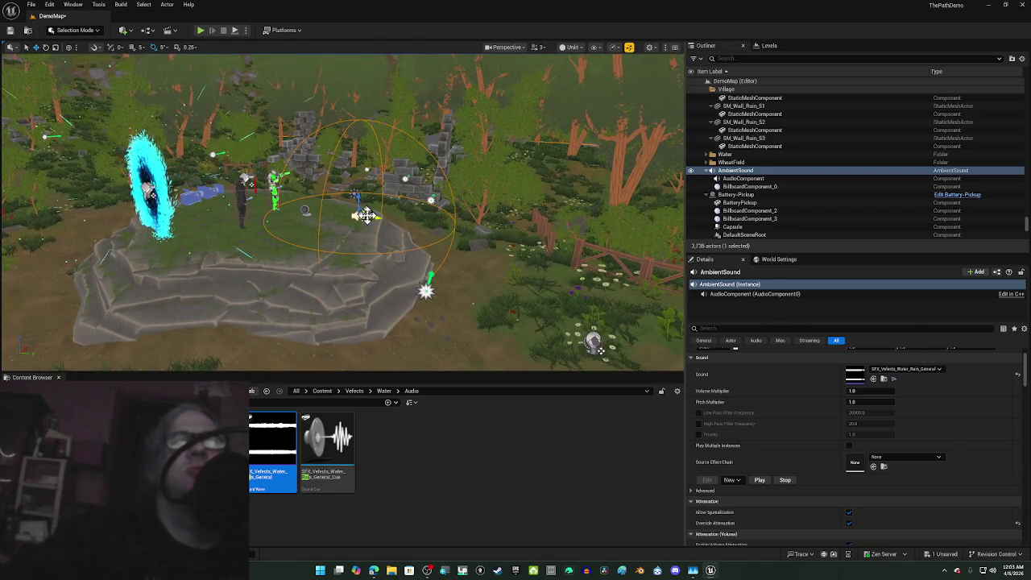
Step: Move the rain AmbientSound off the rock into the meadow by the fence, then play-test
left_click_drag(343, 209, 374, 189)
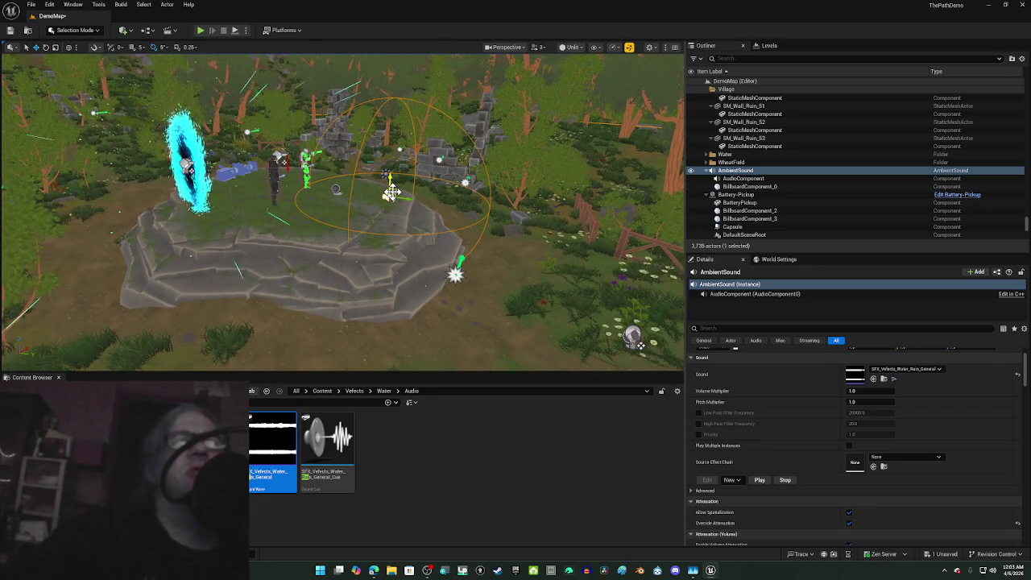
left_click_drag(375, 189, 384, 125)
scroll(441, 230, "down", 5)
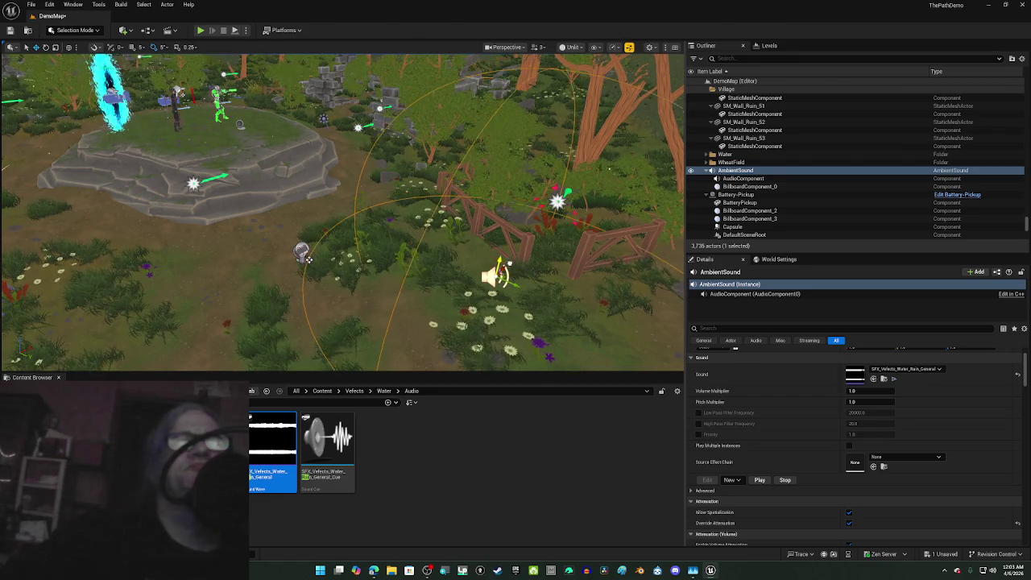
mouse_move(342, 241)
left_mouse_down()
mouse_move(374, 193)
mouse_move(350, 206)
left_mouse_up()
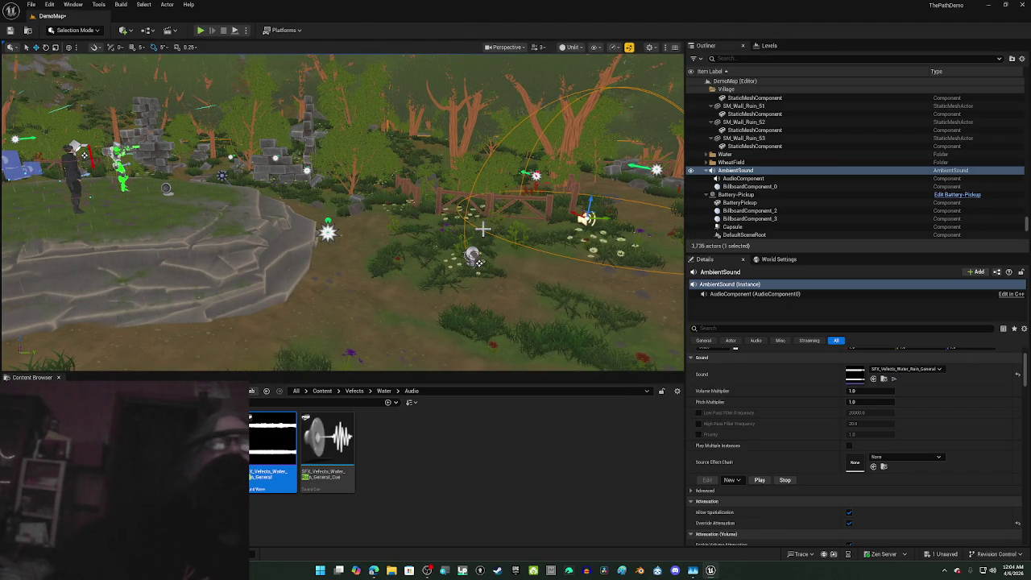
key("alt+p")
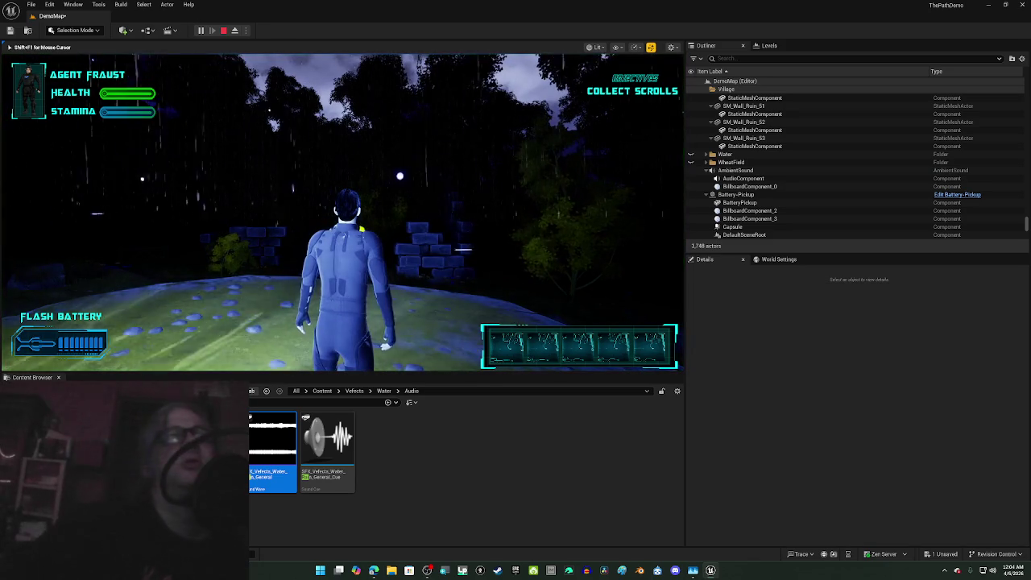
key("w")
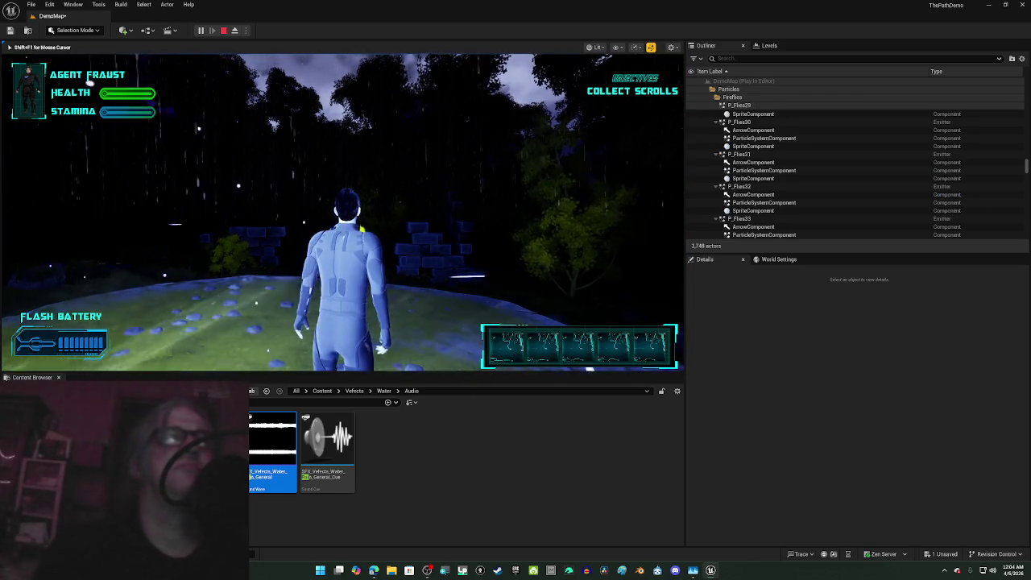
key("w")
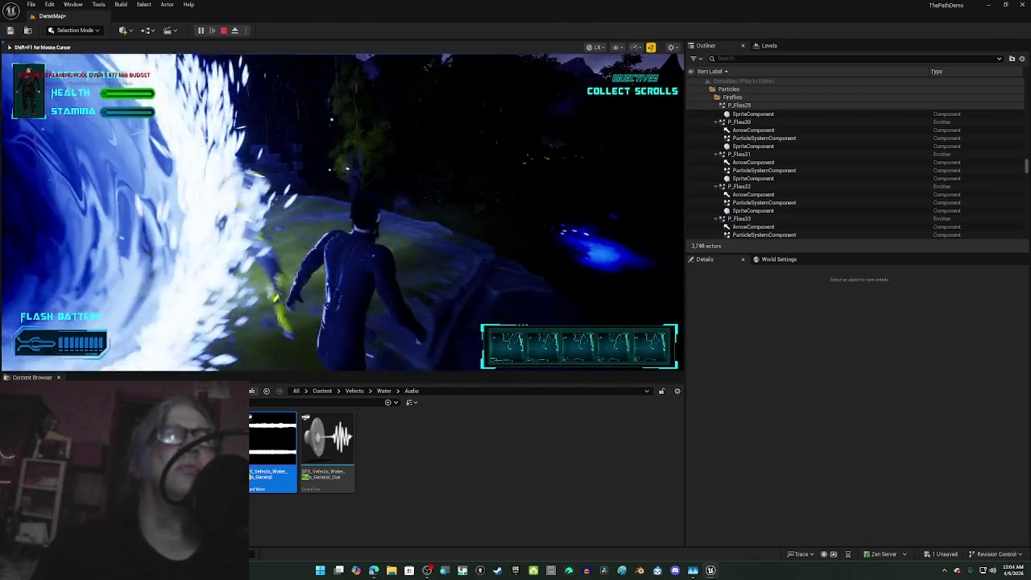
key("w")
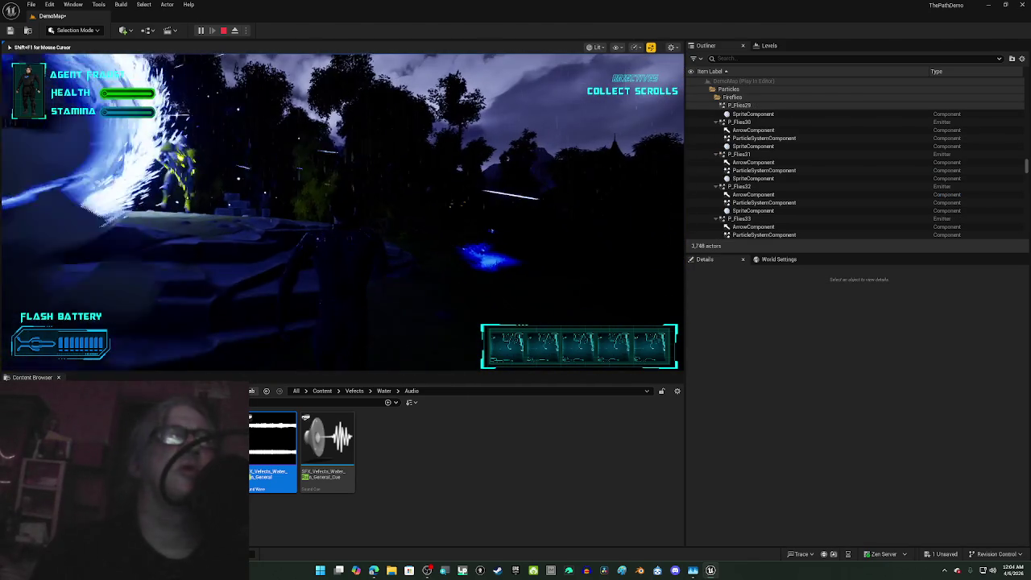
key("w")
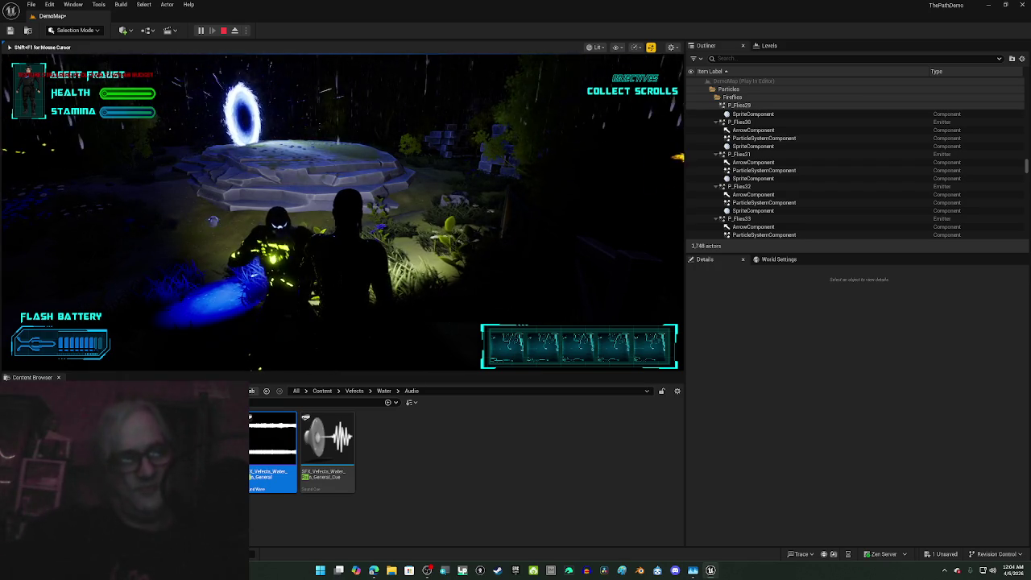
key("Escape")
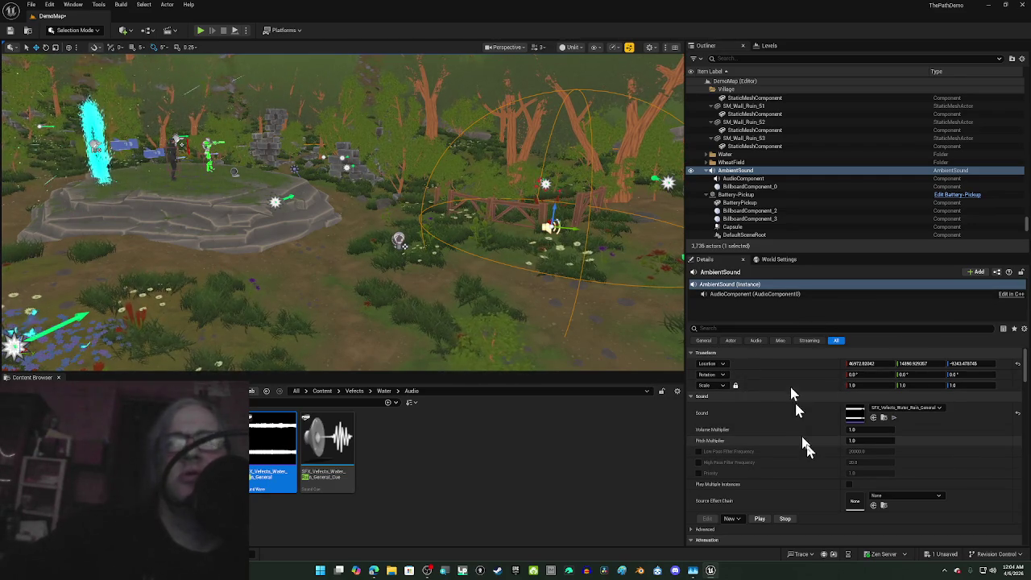
Step: Frame the rain AmbientSound and scroll Details to its Attenuation (Spatialization) settings
scroll(832, 492, "down", 3)
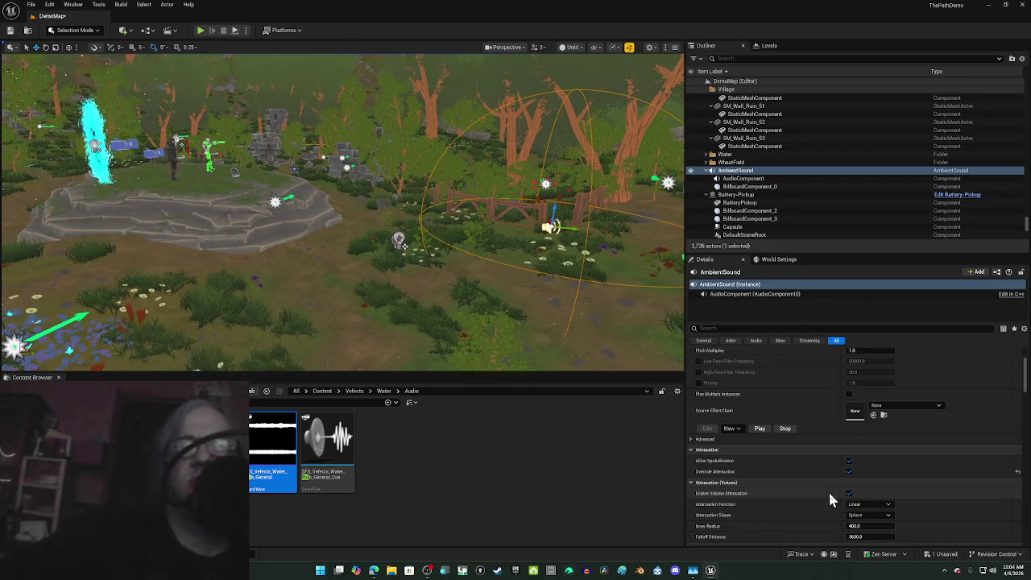
scroll(833, 498, "down", 1)
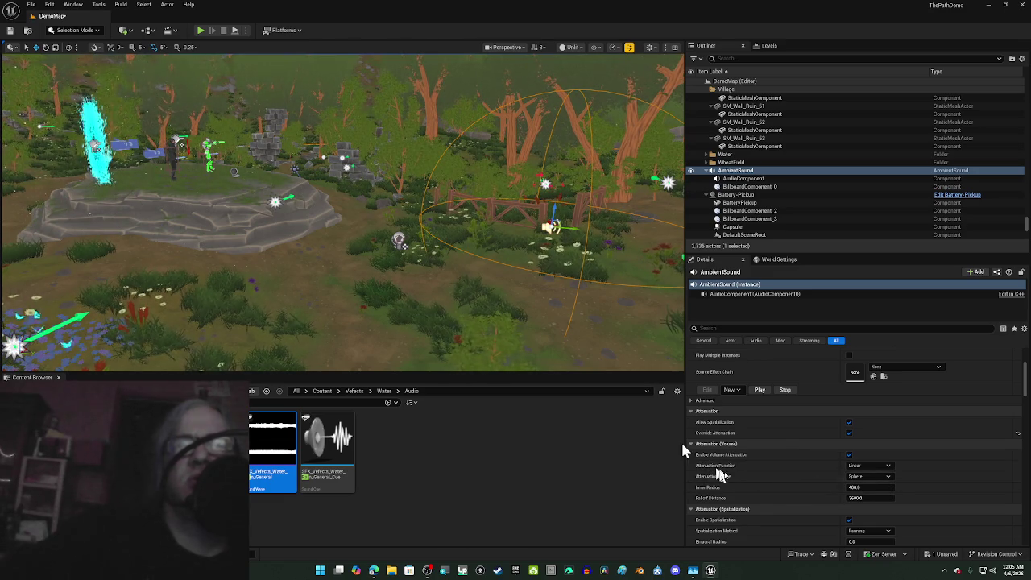
scroll(818, 493, "down", 2)
scroll(818, 487, "down", 1)
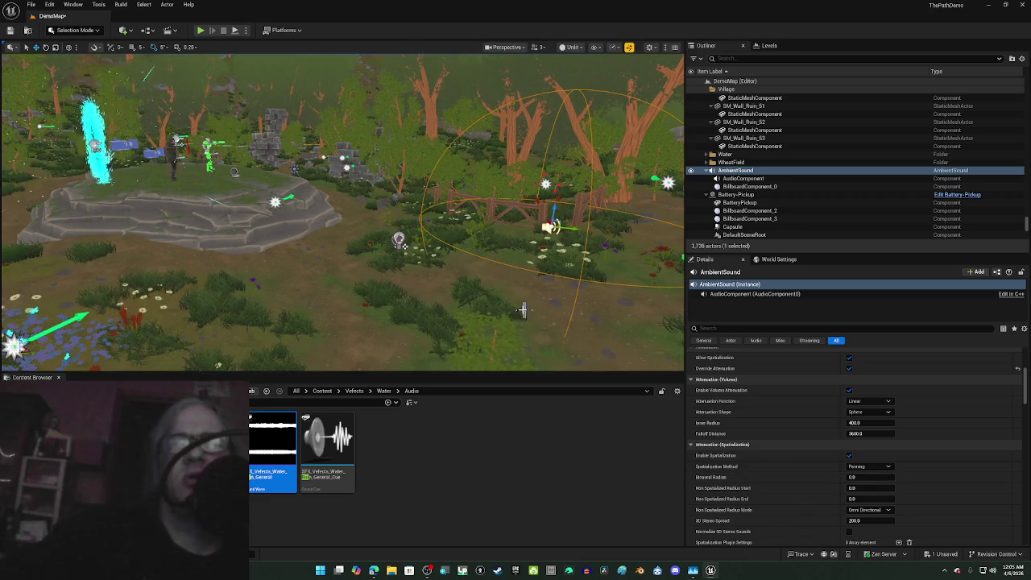
key("f")
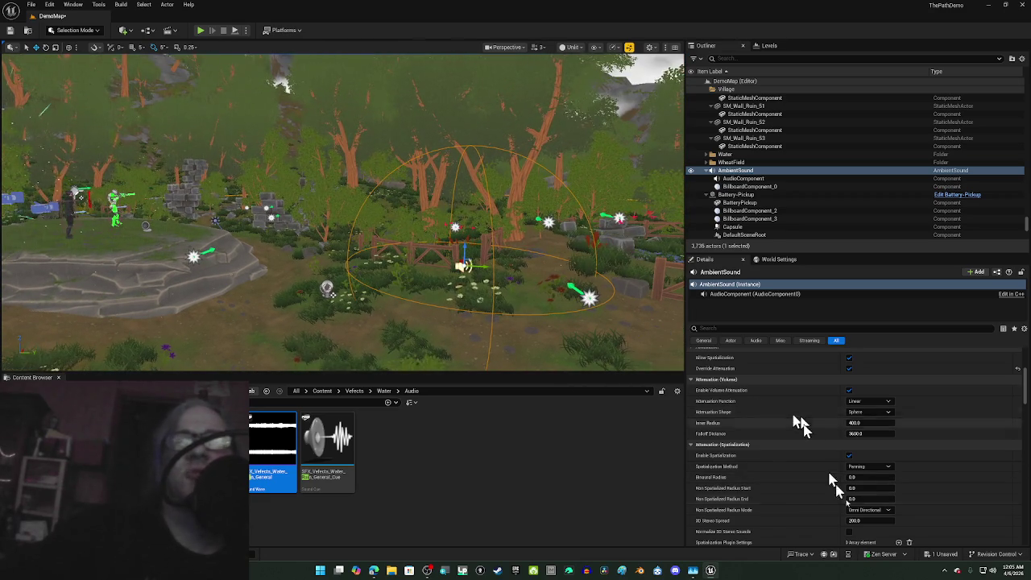
scroll(868, 478, "down", 3)
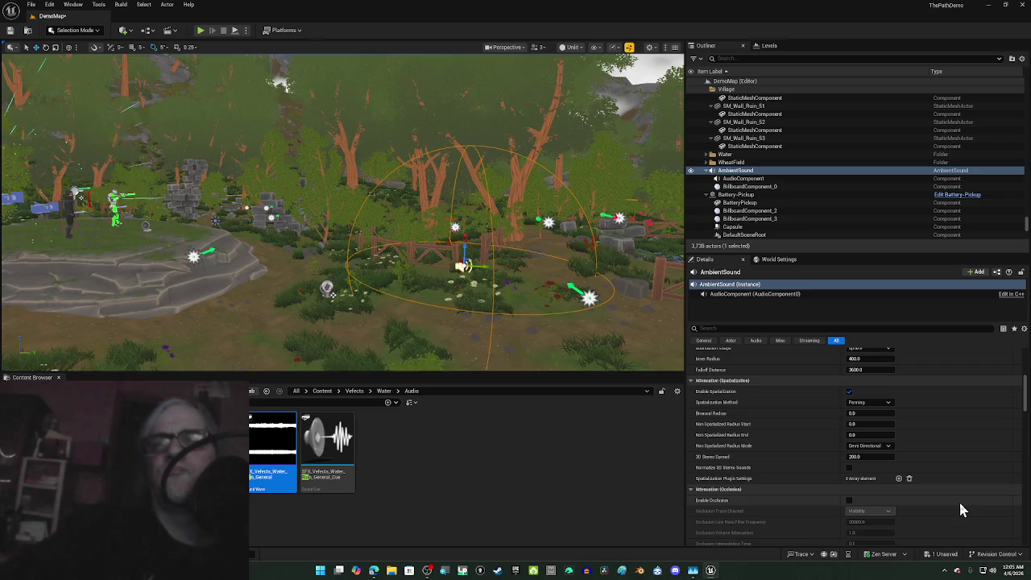
scroll(955, 503, "up", 2)
scroll(949, 499, "up", 2)
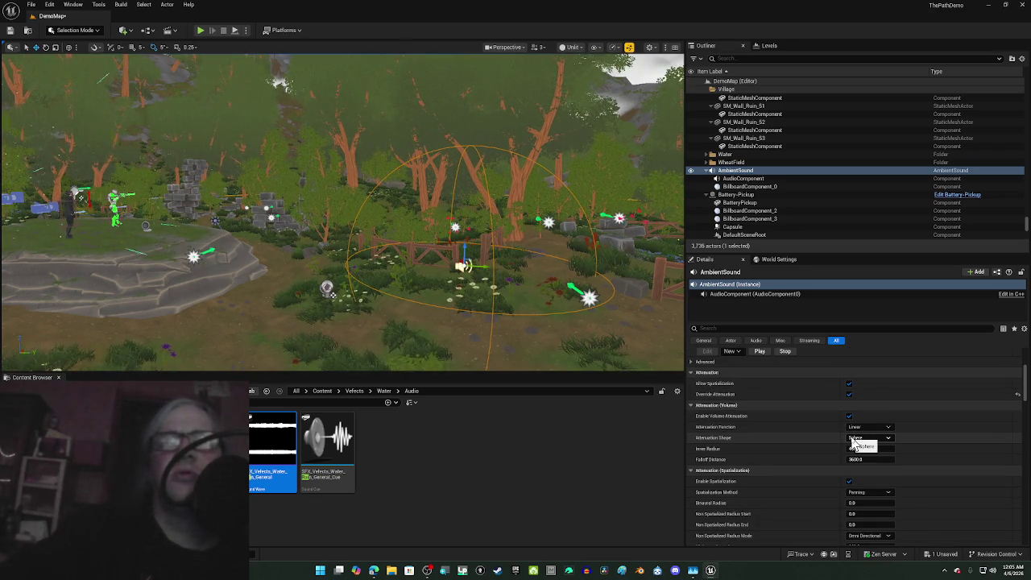
scroll(853, 441, "down", 2)
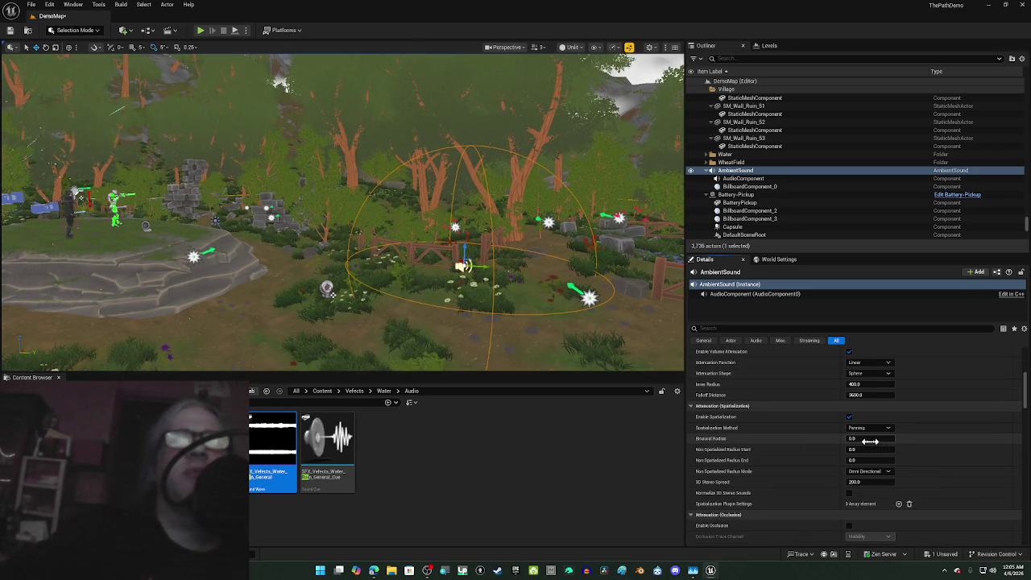
Step: Undo a trial Binaural Radius change, leaving it at 0, and raise Inner Radius to about 659
left_click_drag(870, 438, 893, 439)
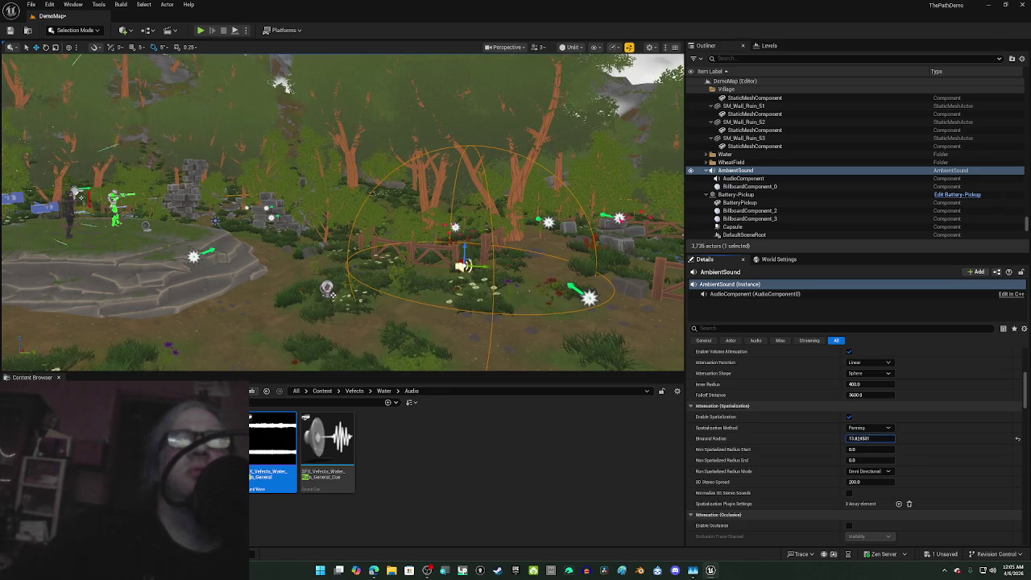
left_click_drag(870, 438, 816, 425)
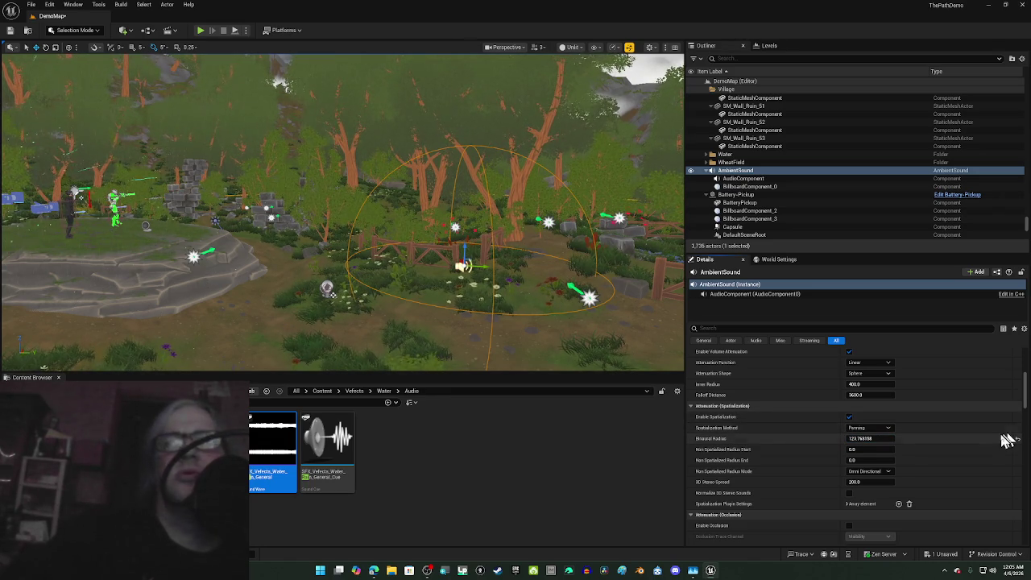
key("ctrl+z")
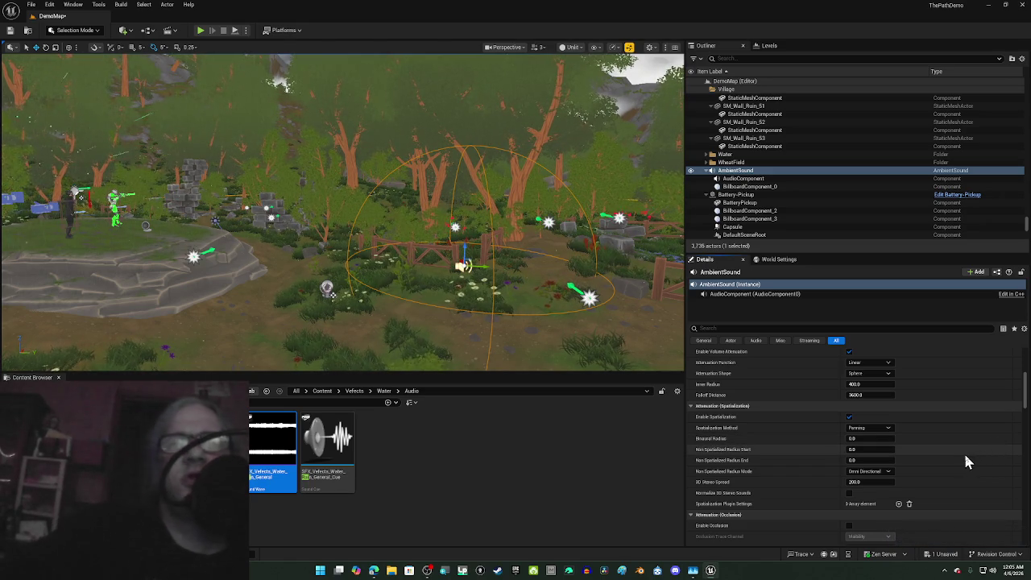
scroll(964, 455, "up", 1)
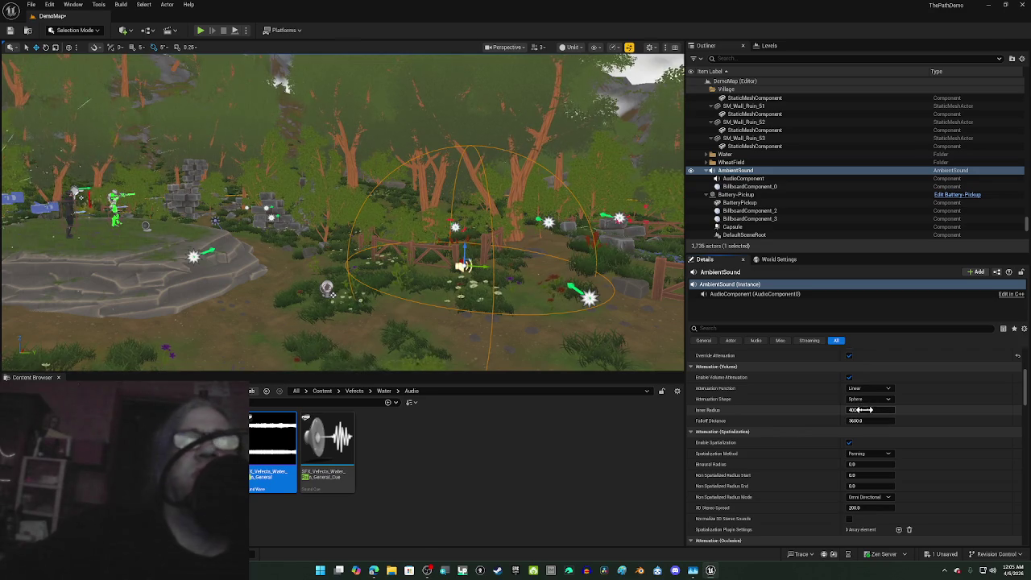
mouse_move(870, 410)
left_mouse_down()
mouse_move(894, 410)
mouse_move(829, 420)
mouse_move(861, 420)
left_mouse_up()
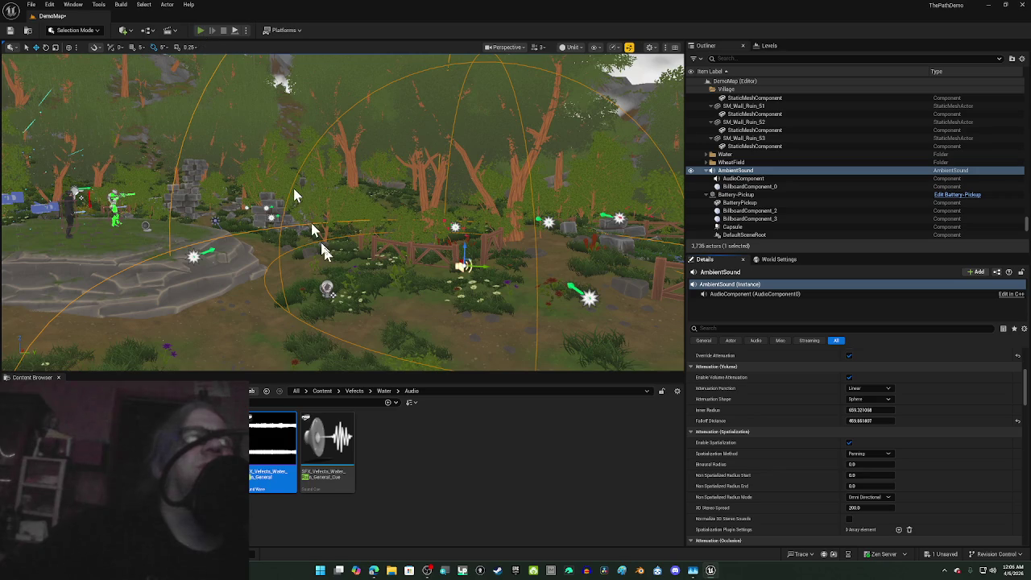
key("alt+p")
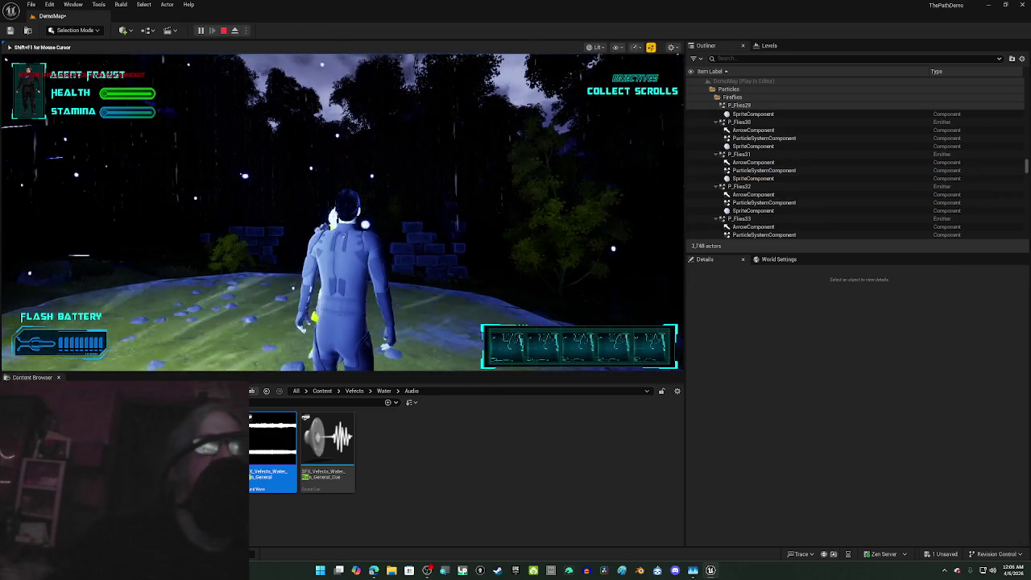
key("w")
key("w")
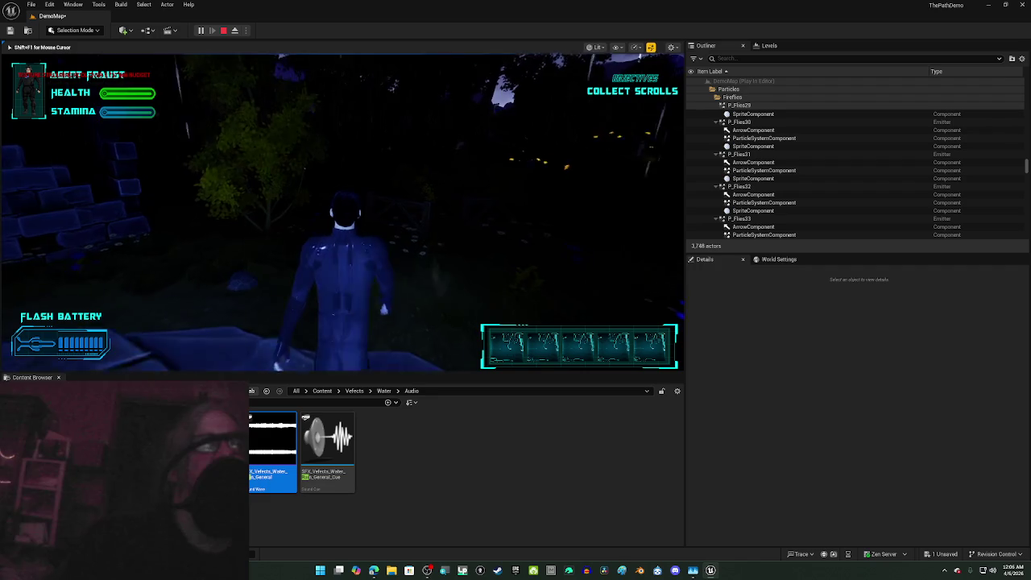
key("w")
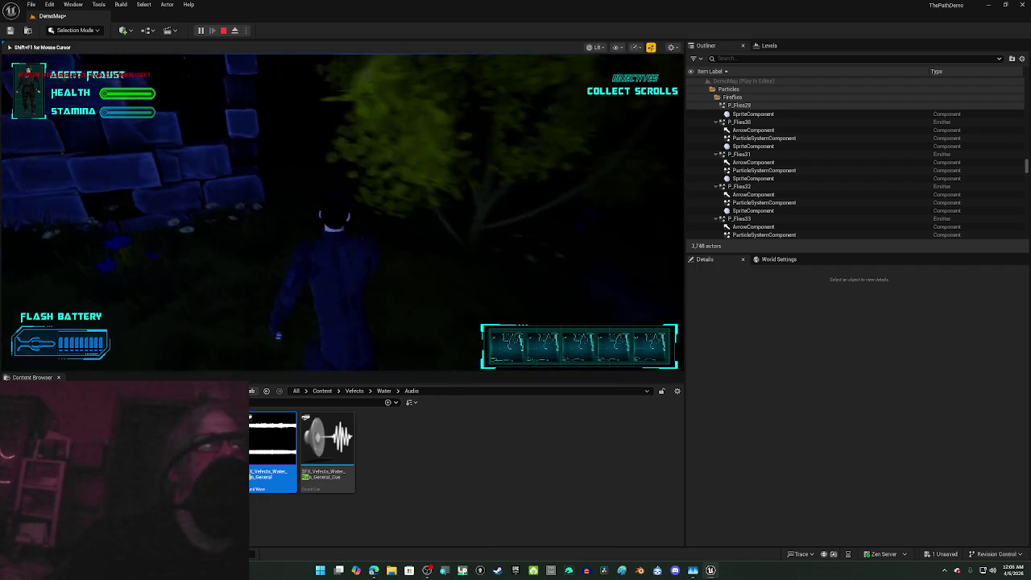
key("w")
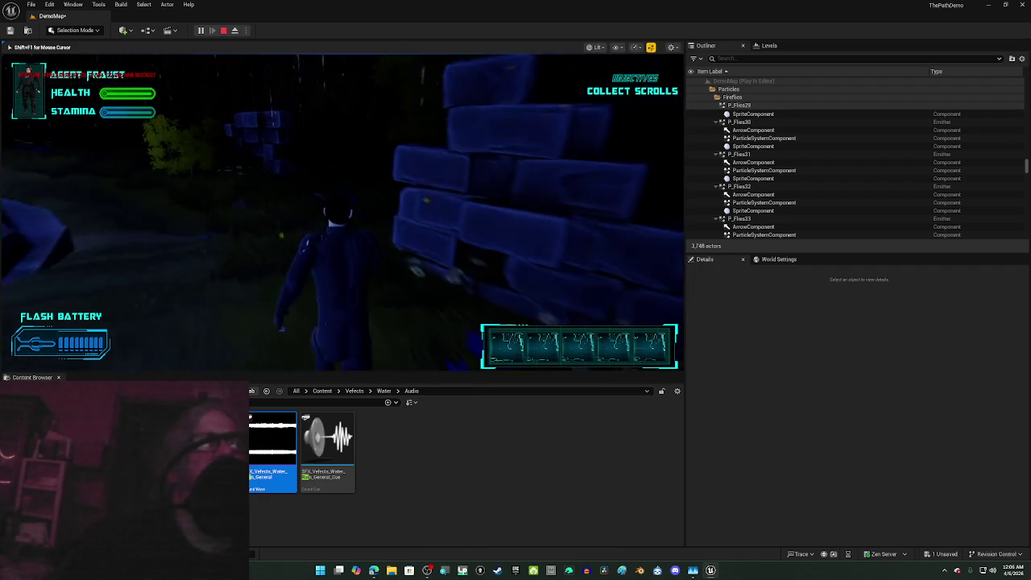
key("w")
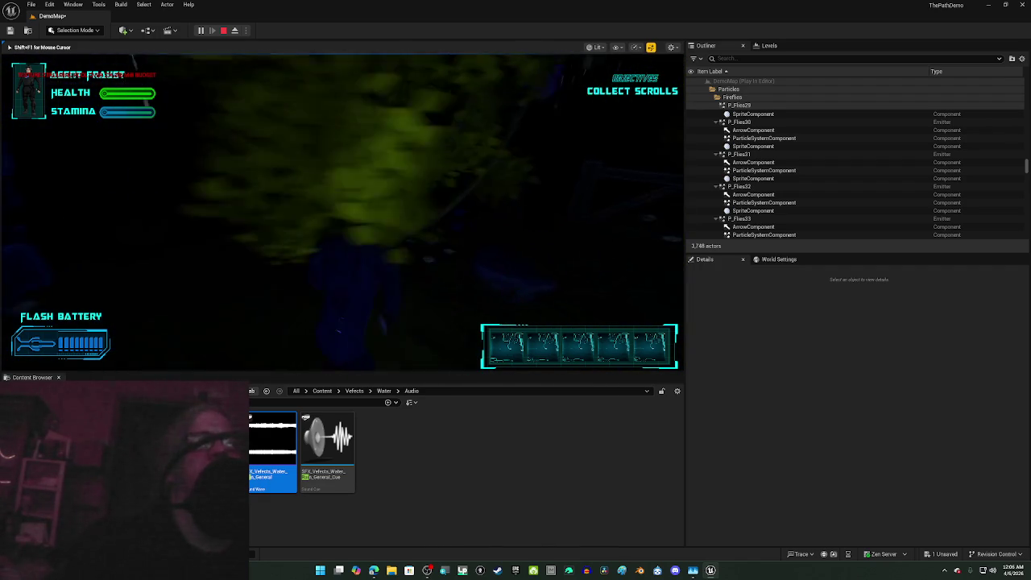
key("w")
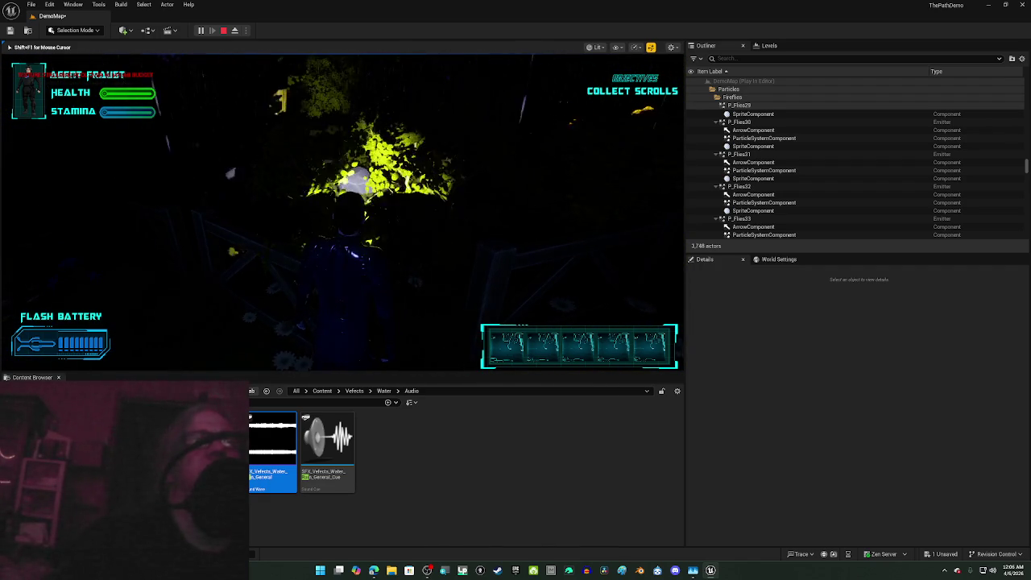
key("w")
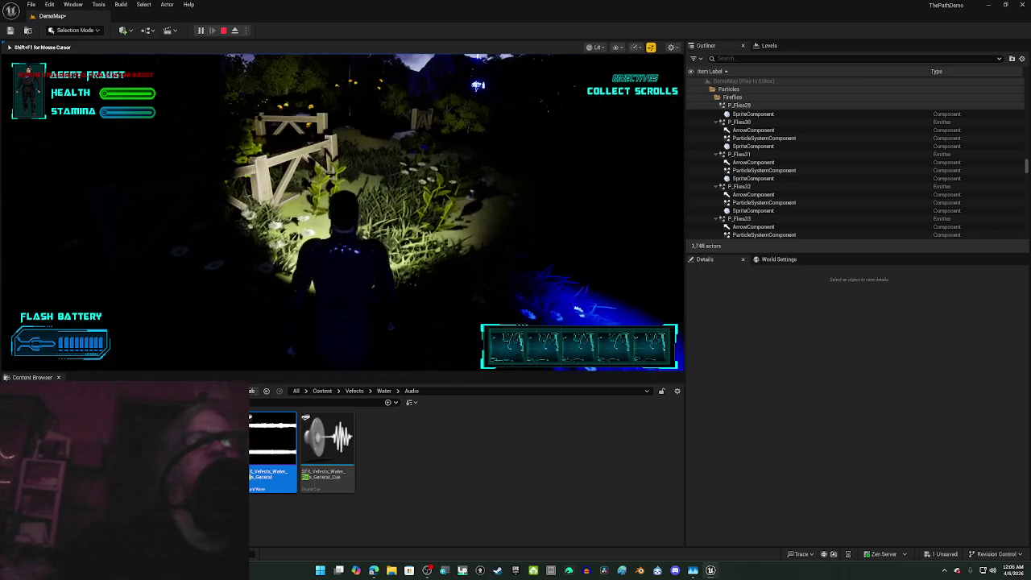
key("w")
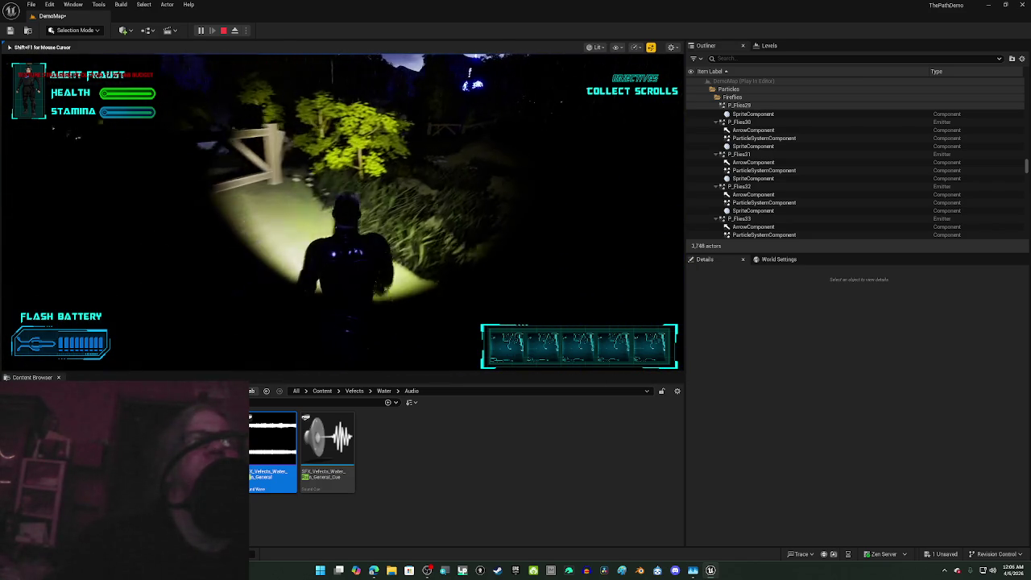
key("w")
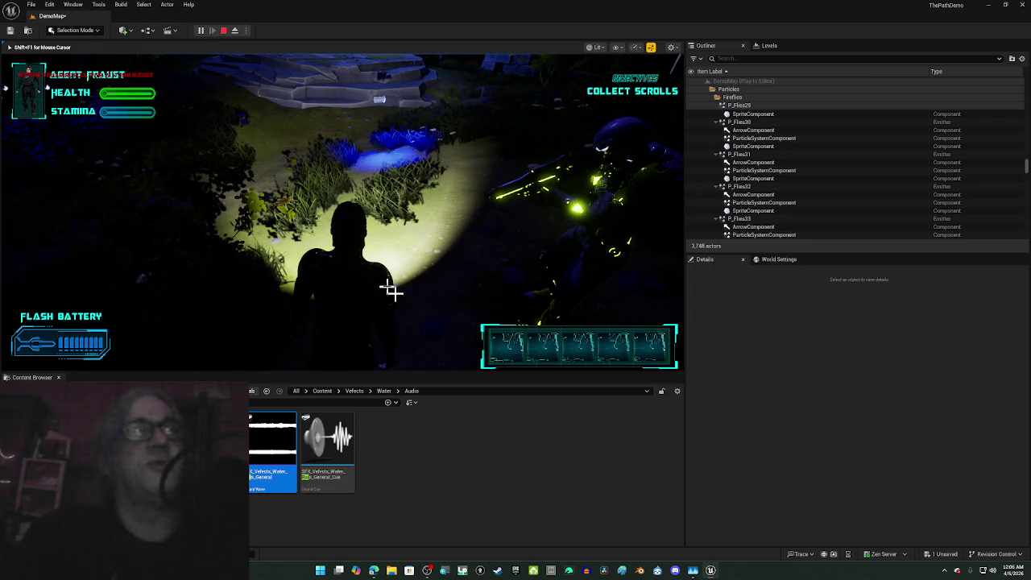
key("Escape")
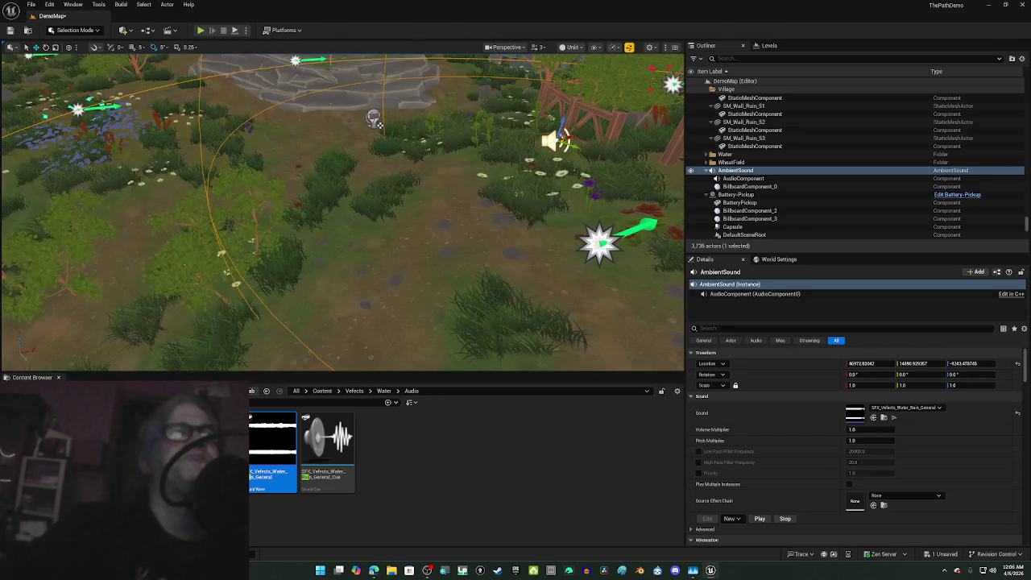
Step: Look over the battery pickup, then reselect and frame the rain AmbientSound
scroll(438, 207, "down", 10)
scroll(342, 211, "up", 10)
key("f")
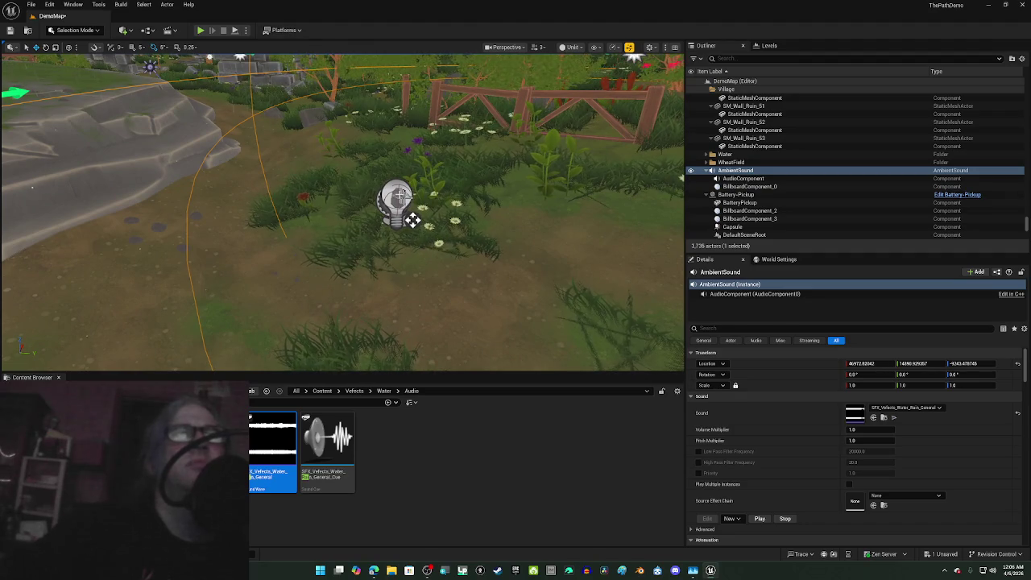
left_click(411, 220)
mouse_move(501, 270)
left_mouse_down()
mouse_move(564, 273)
mouse_move(483, 270)
left_mouse_up()
key("f")
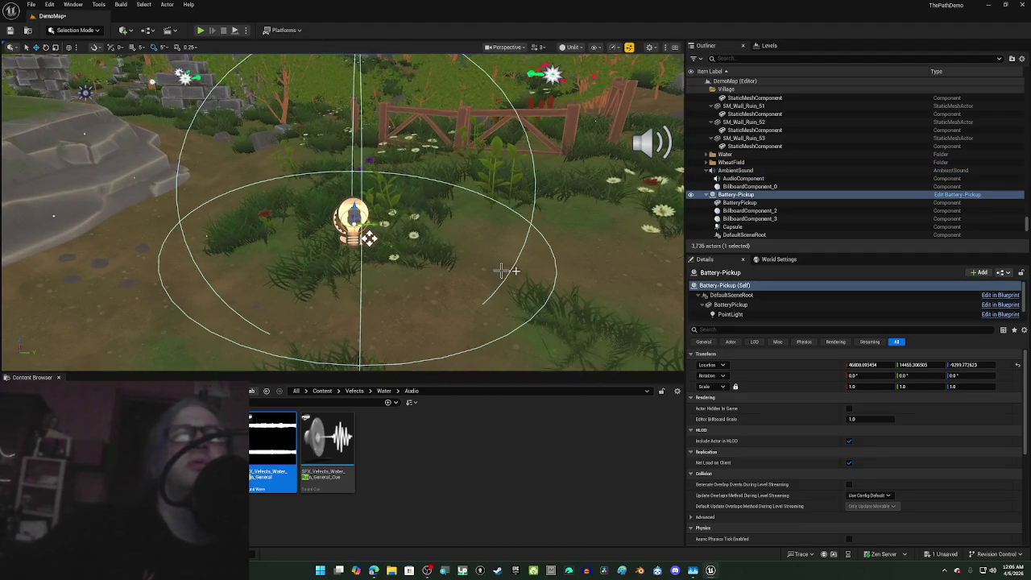
left_click(368, 238)
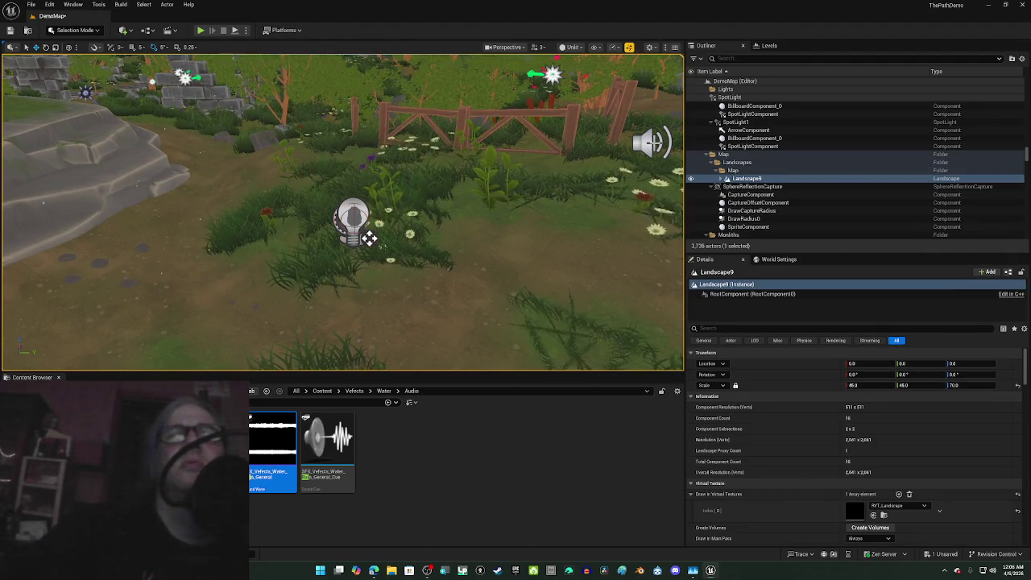
left_click(647, 141)
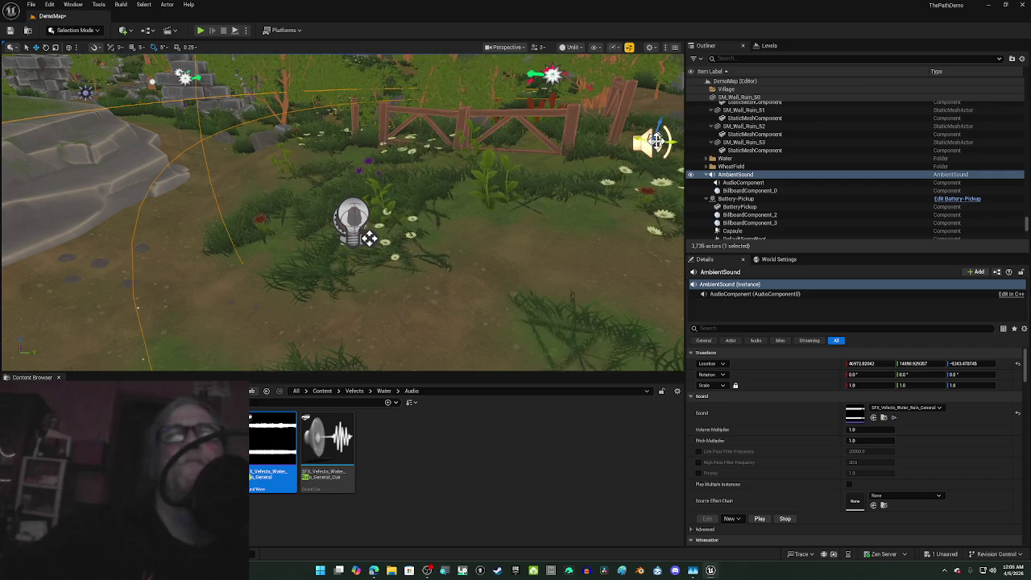
key("f")
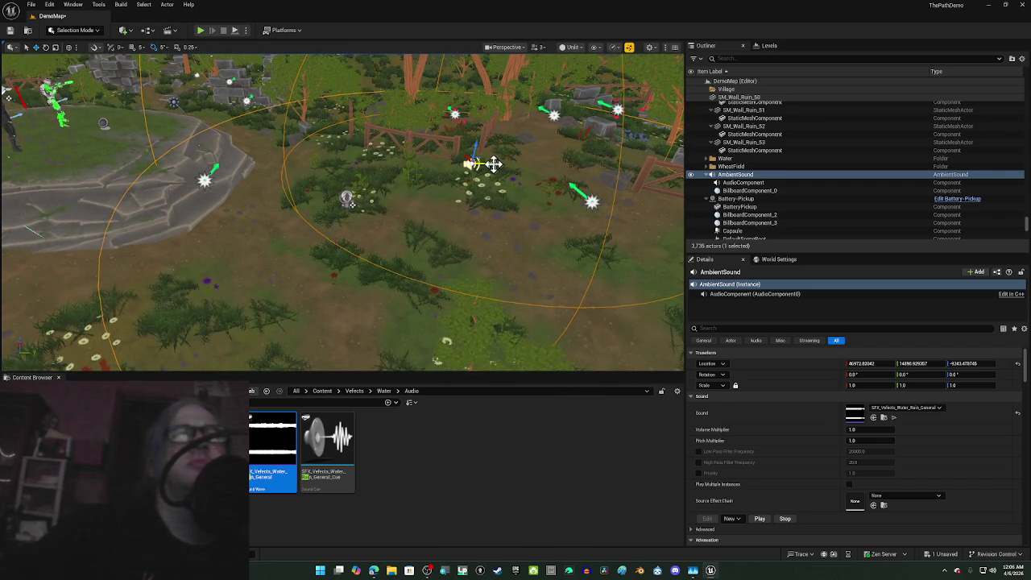
Step: Shift the AmbientSound slightly left, set its Sound to SFX_Vefects_Water_Rain_Camera_Cue, and play-test
left_click_drag(492, 163, 389, 176)
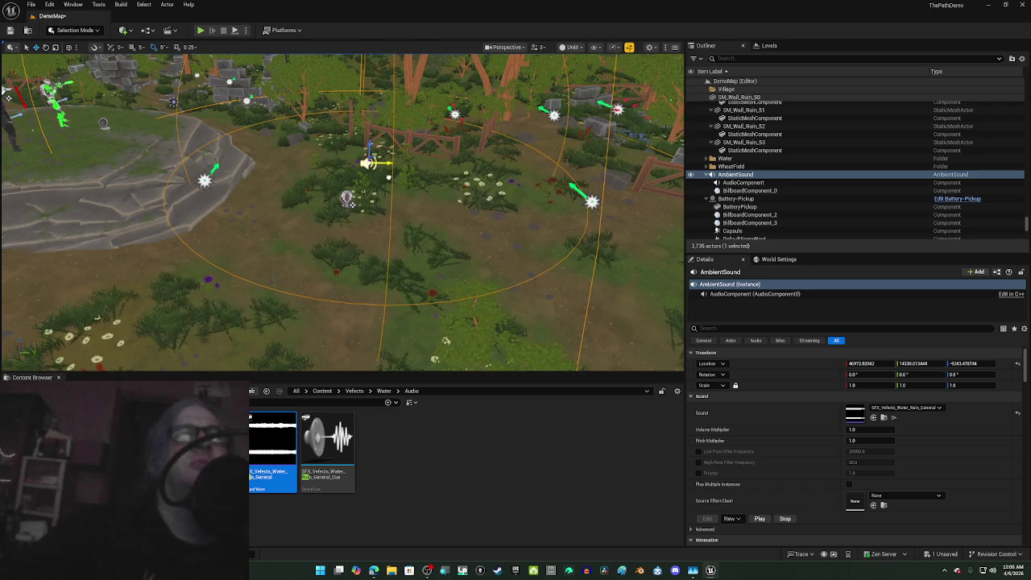
left_click_drag(395, 256, 95, 171)
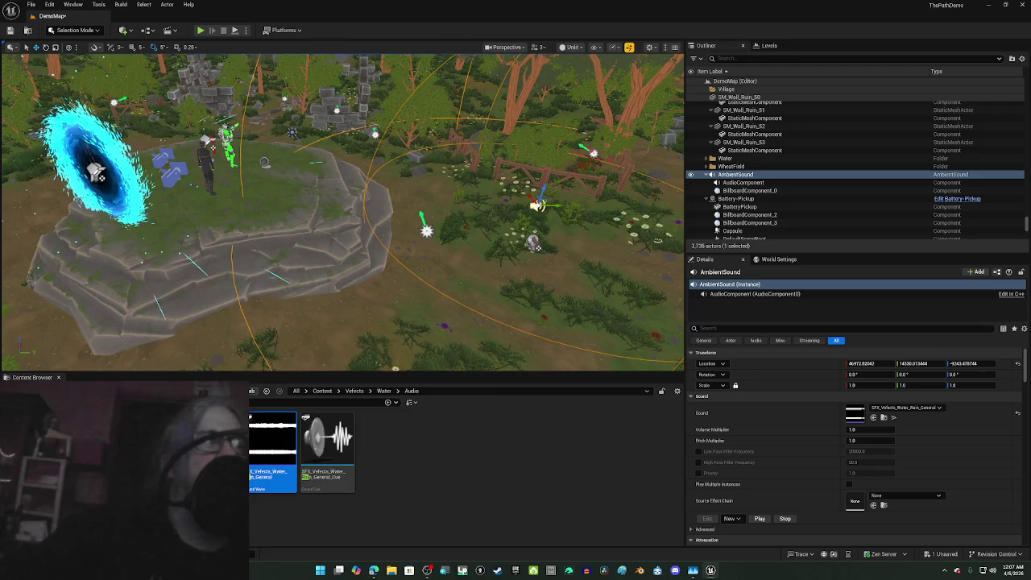
mouse_move(218, 447)
left_mouse_down()
mouse_move(690, 449)
mouse_move(857, 414)
left_mouse_up()
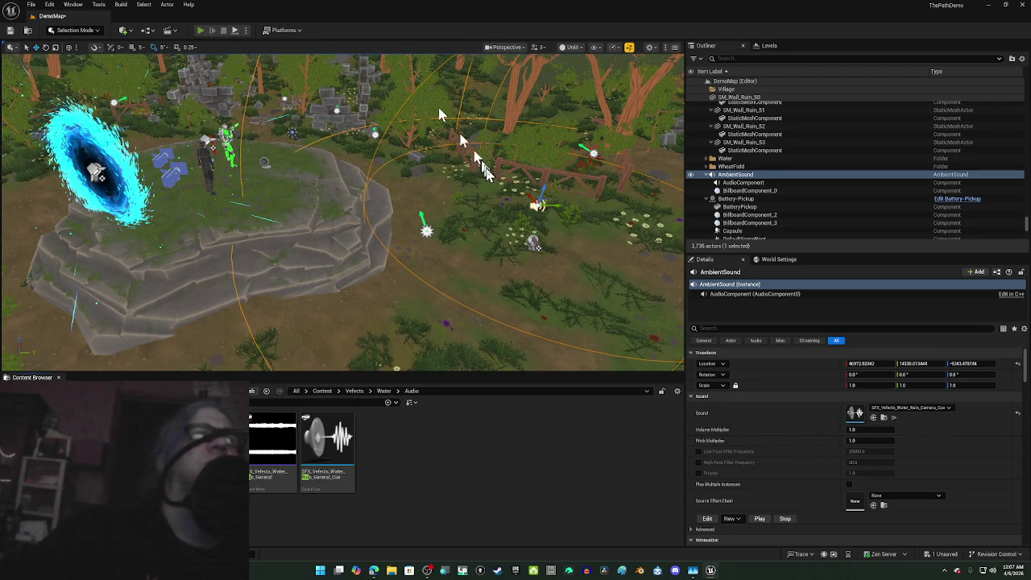
key("alt+p")
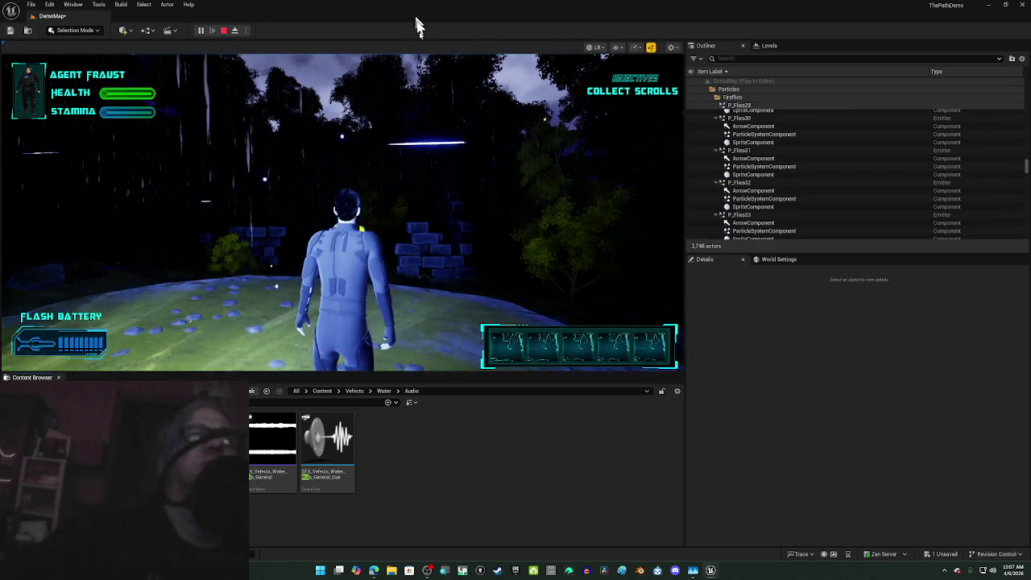
Step: Walk the character through the dark trees toward the wooden fence and blue portal
left_click(407, 155)
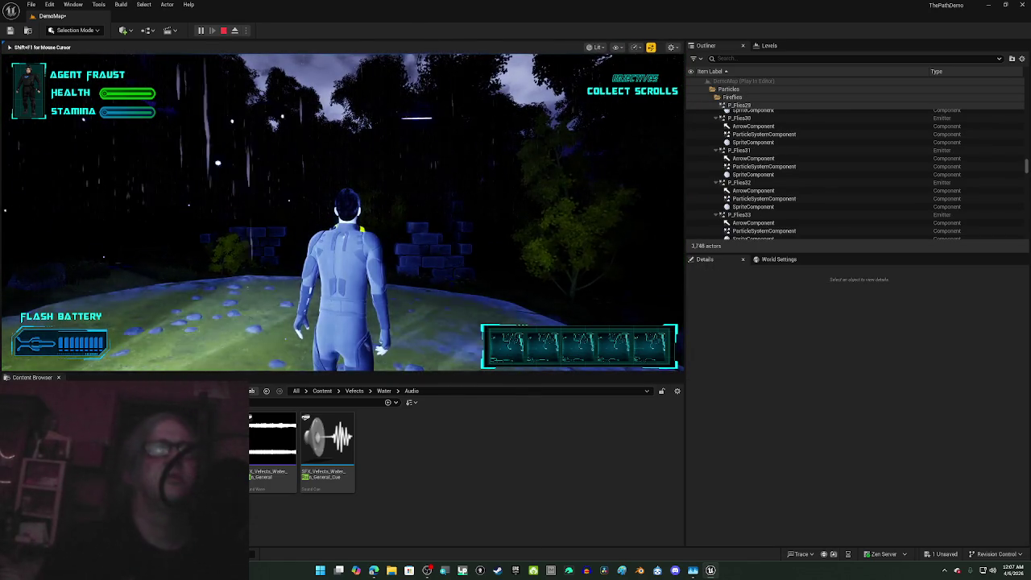
key("w")
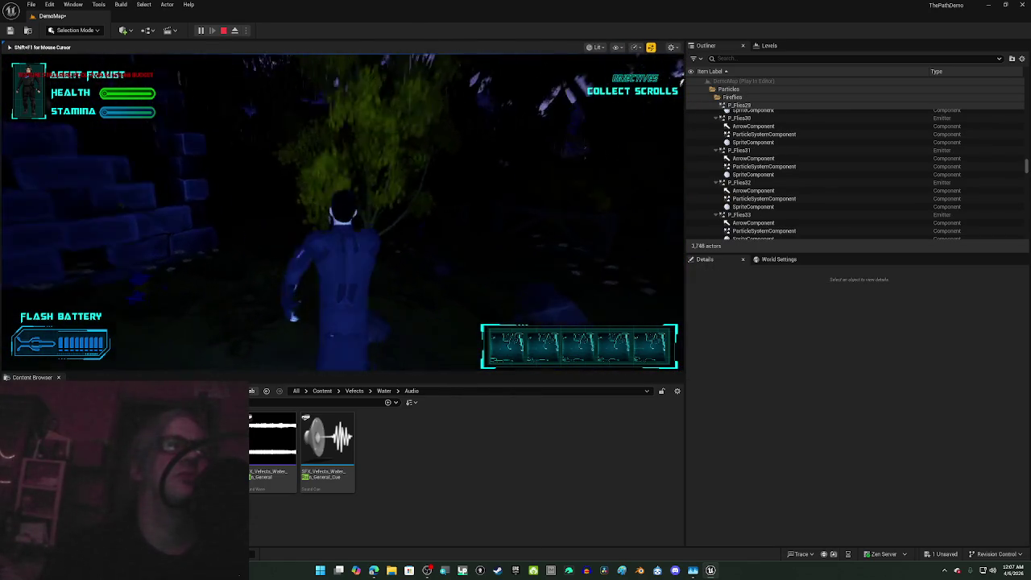
key("w")
key("w")
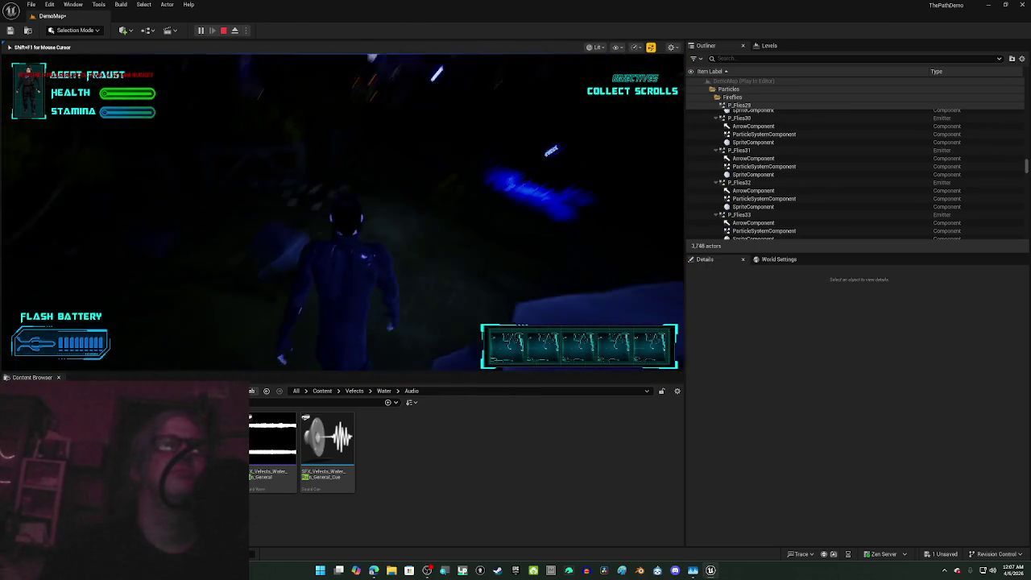
key("w")
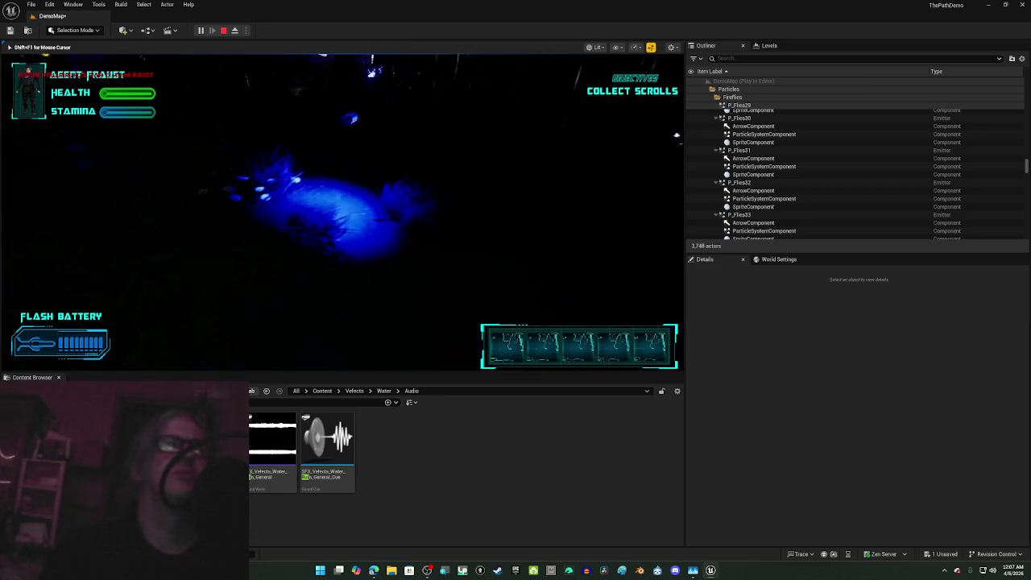
key("w")
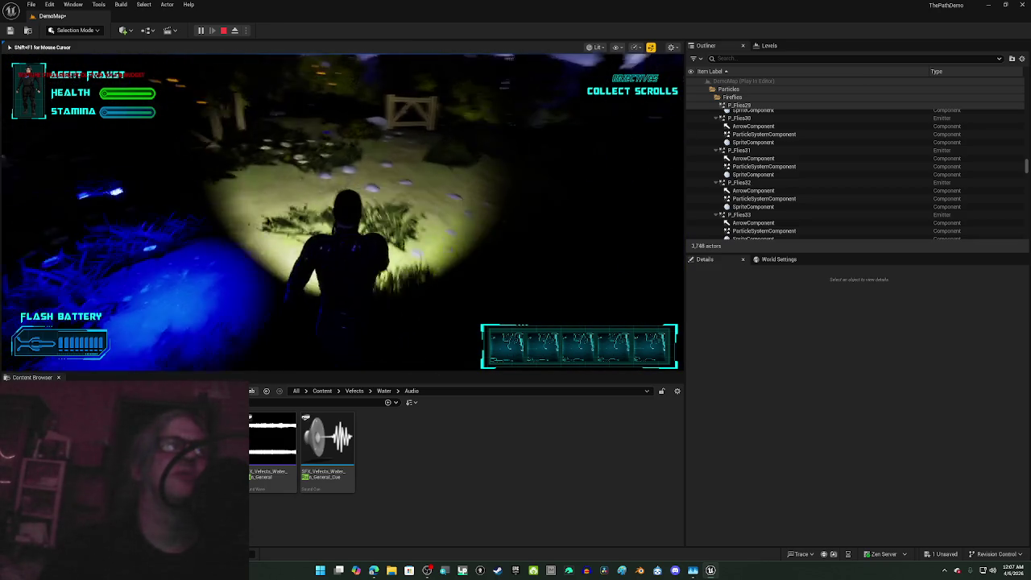
key("w")
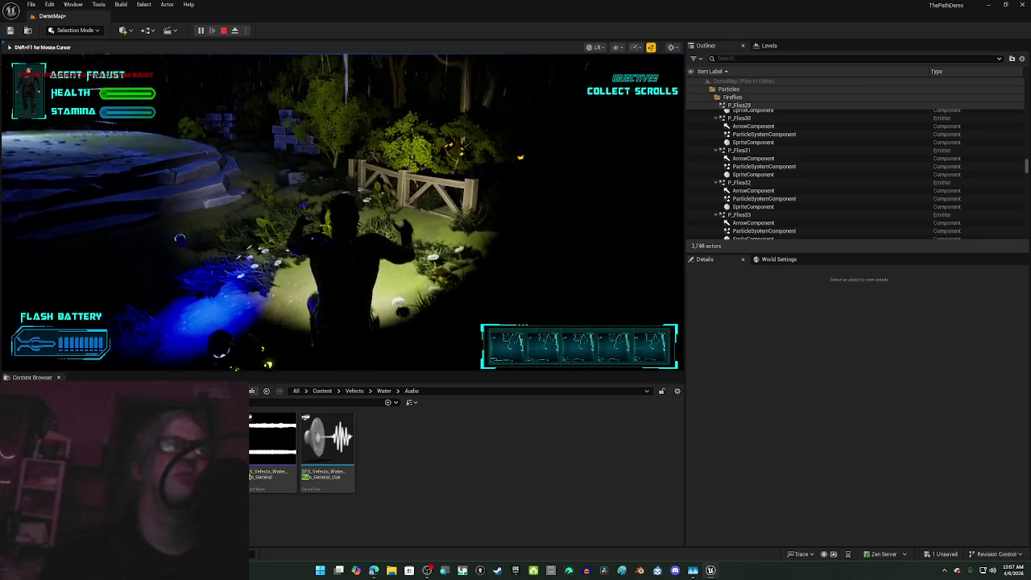
Step: Climb the stone platform, walk into the blue portal, then stop the play session
key("w")
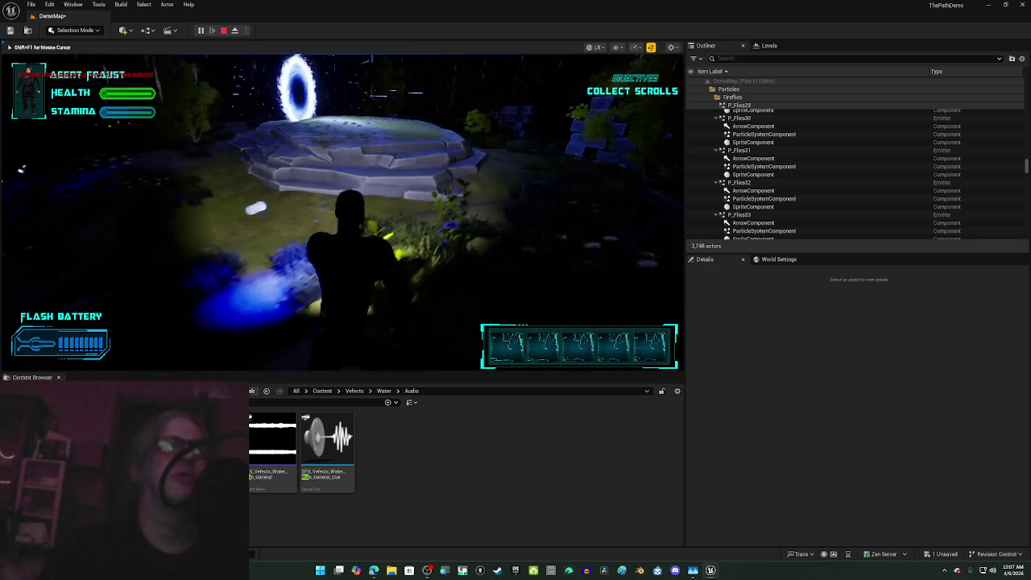
key("w")
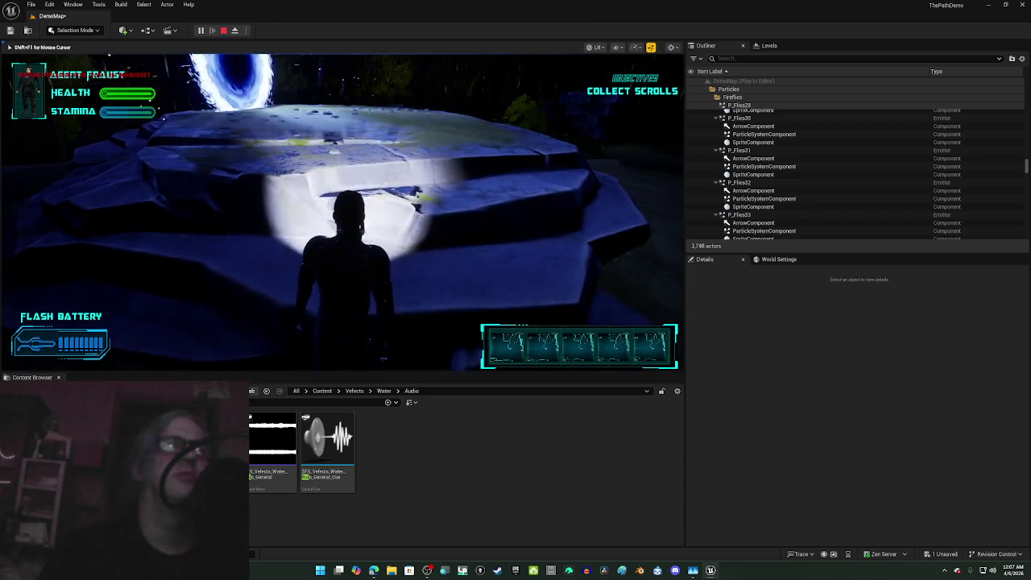
key("w")
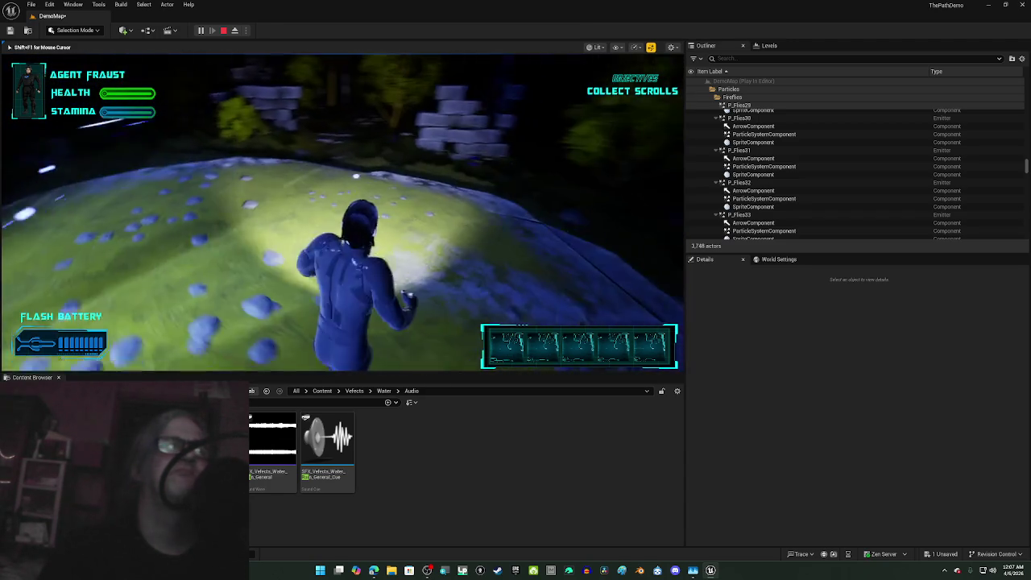
key("w")
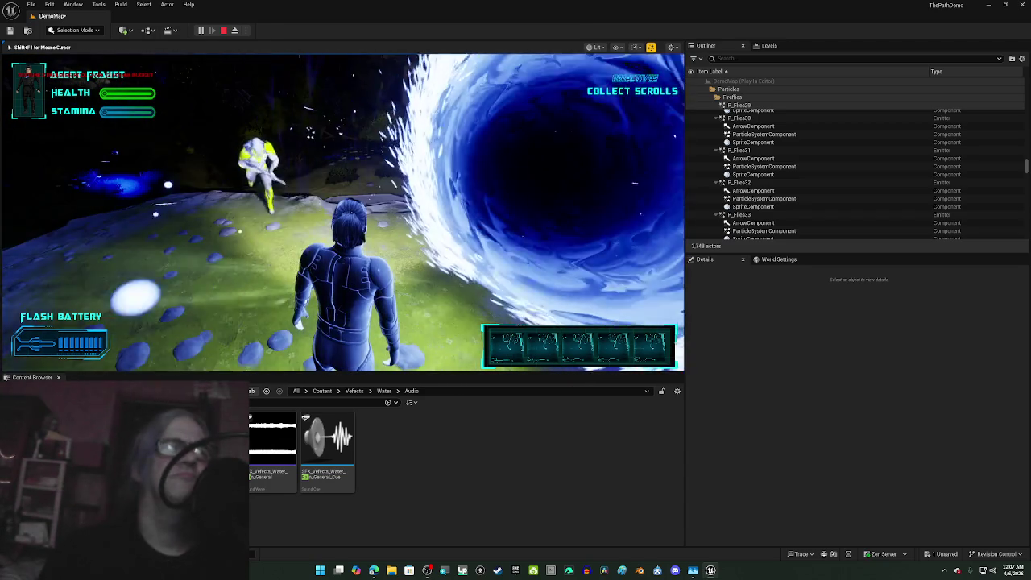
key("w")
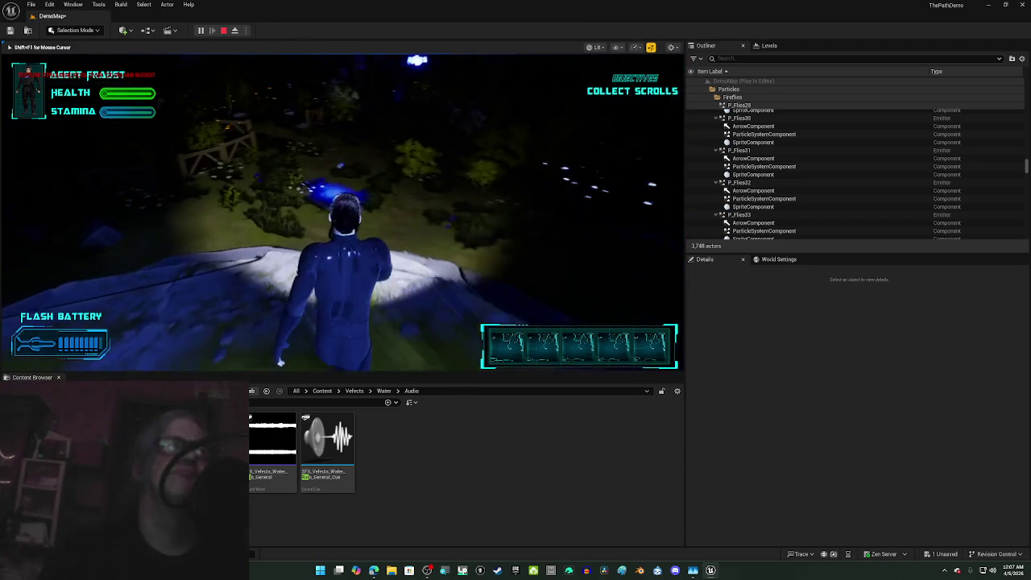
key("w")
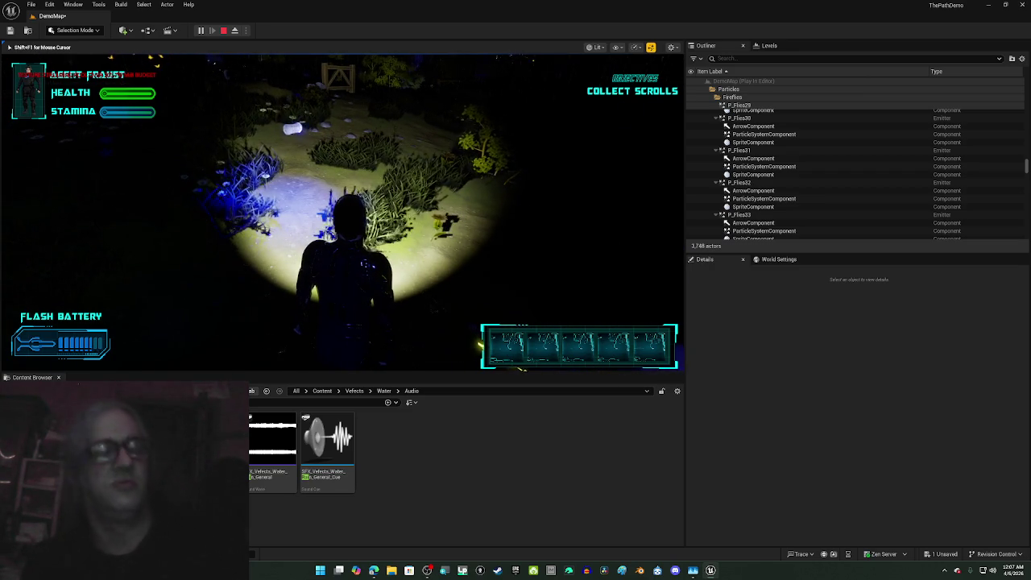
key("Escape")
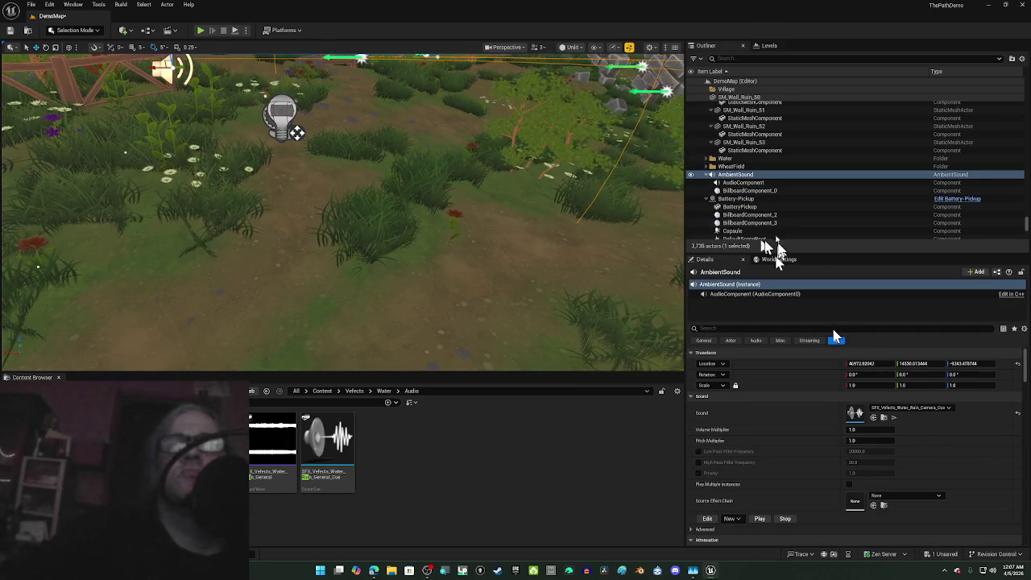
scroll(416, 170, "down", 2)
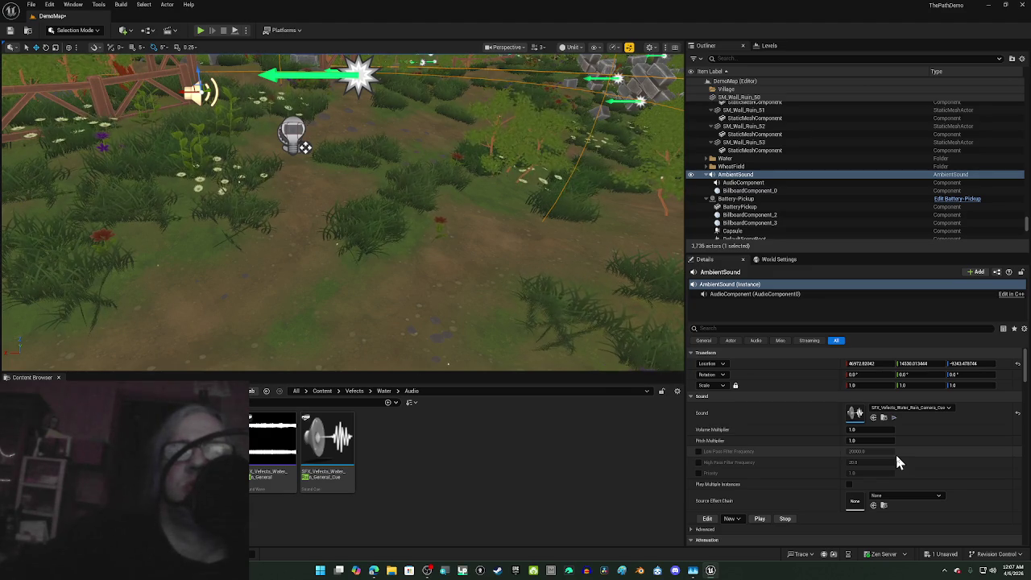
scroll(898, 462, "down", 2)
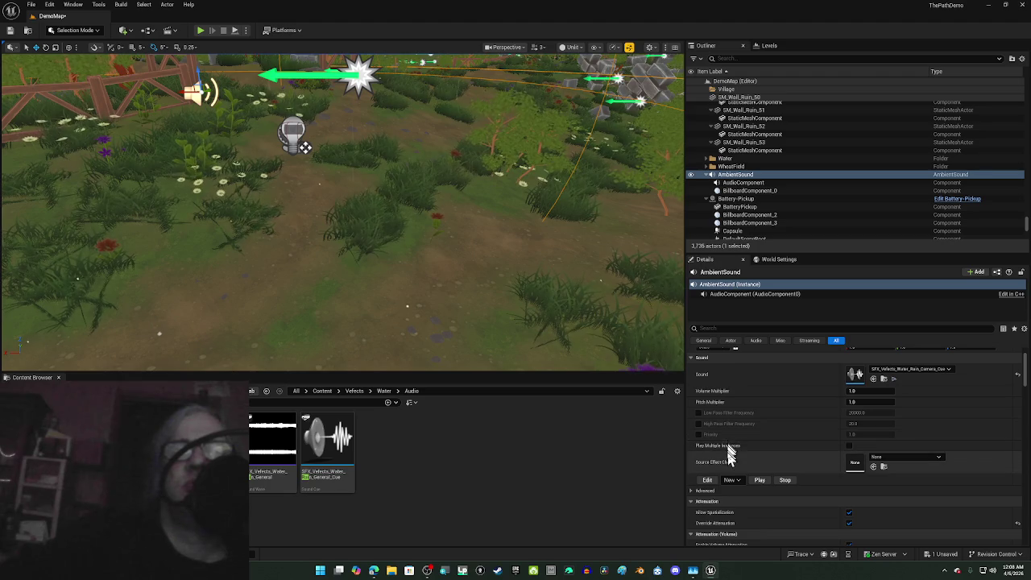
mouse_move(731, 452)
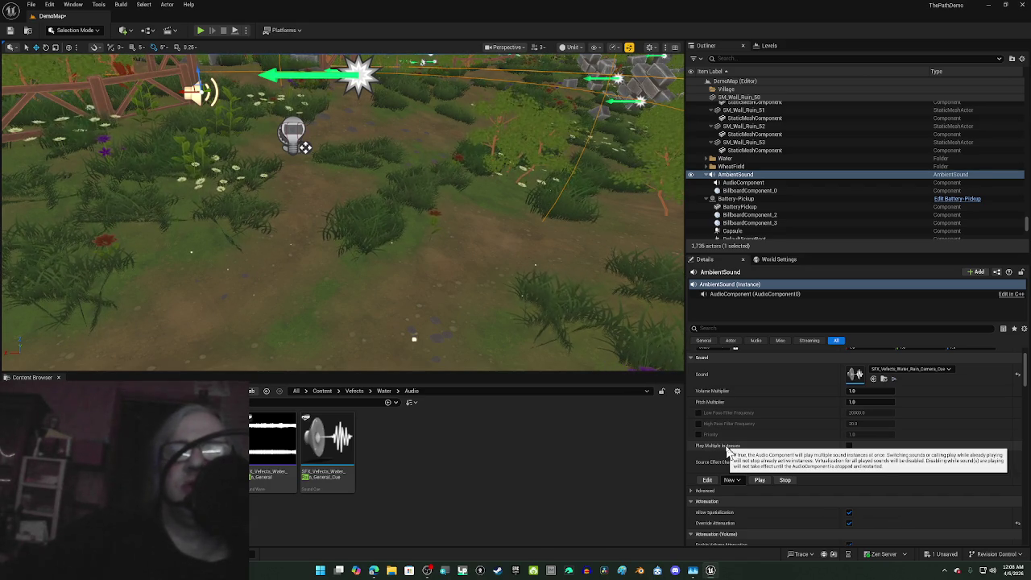
scroll(911, 497, "down", 2)
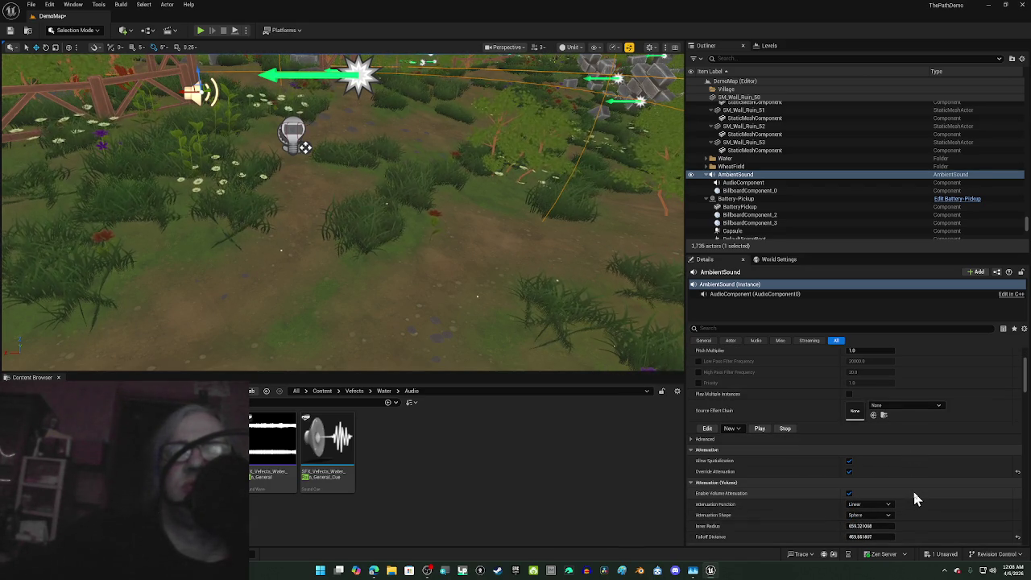
scroll(912, 489, "down", 3)
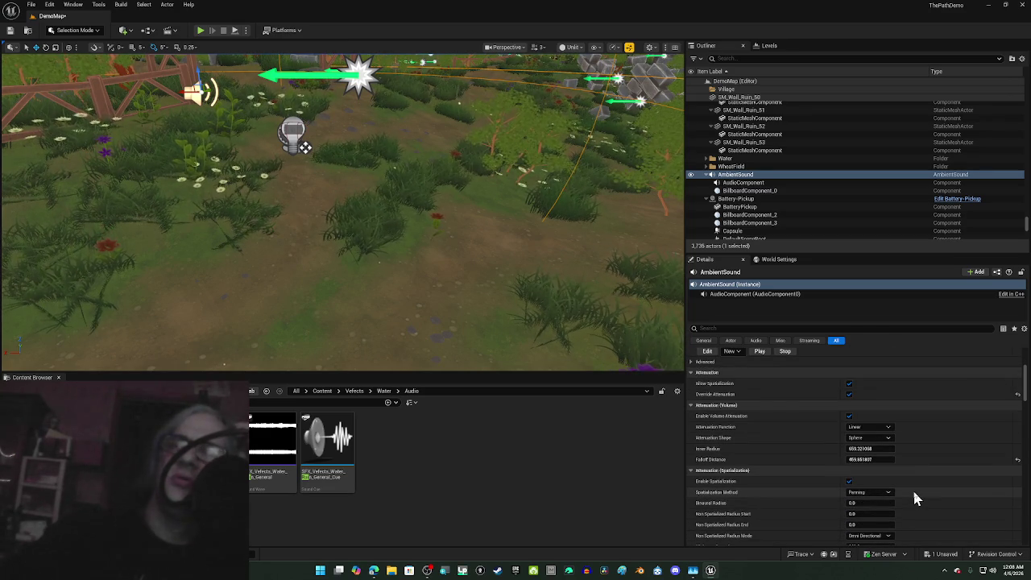
scroll(914, 492, "down", 5)
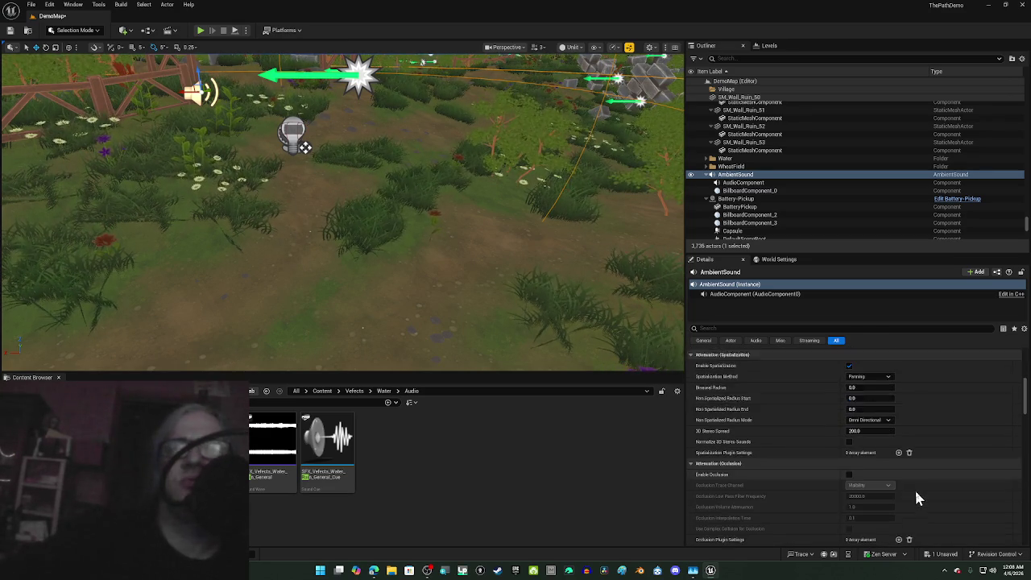
scroll(916, 495, "down", 3)
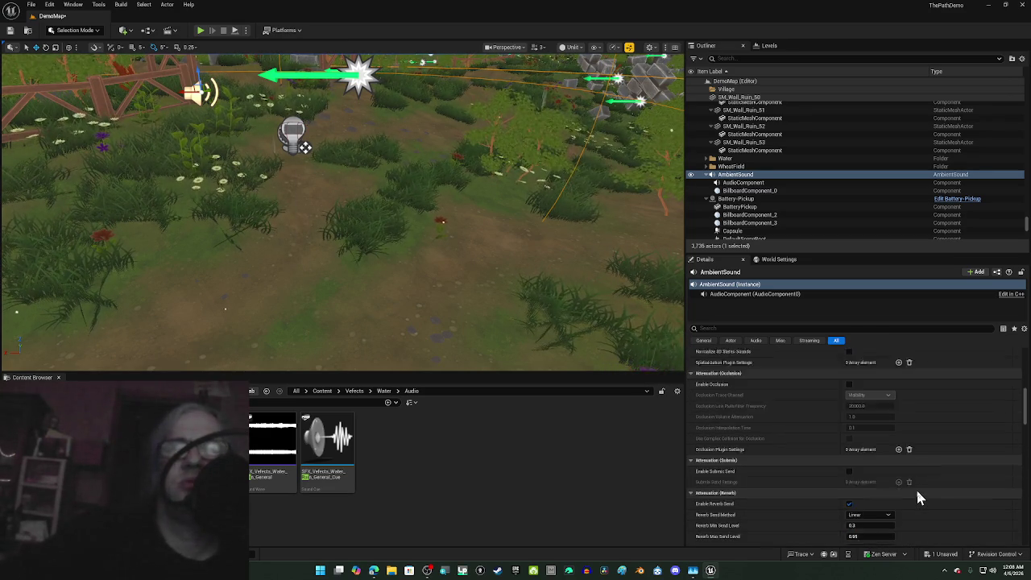
scroll(918, 497, "down", 3)
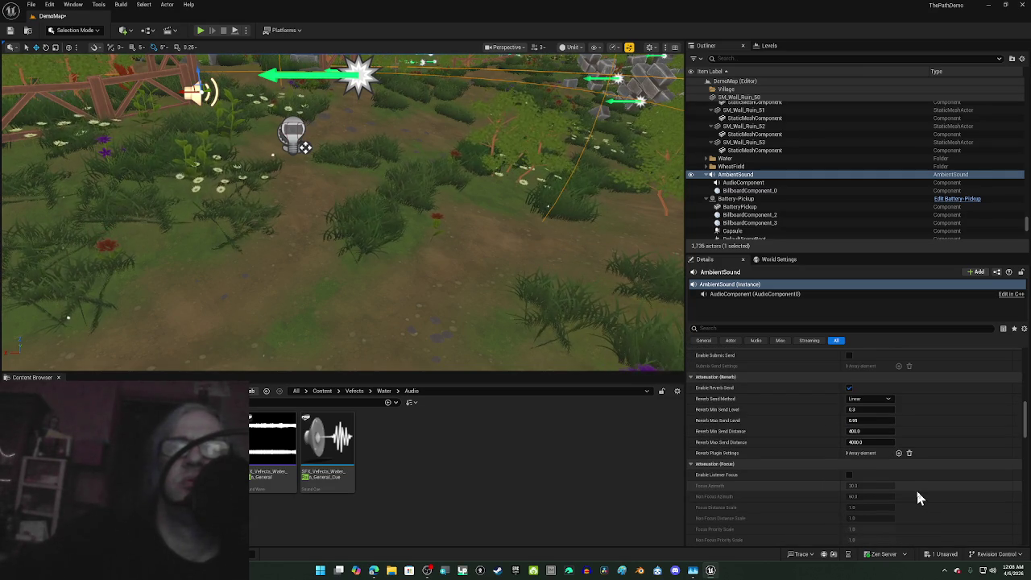
scroll(918, 498, "down", 6)
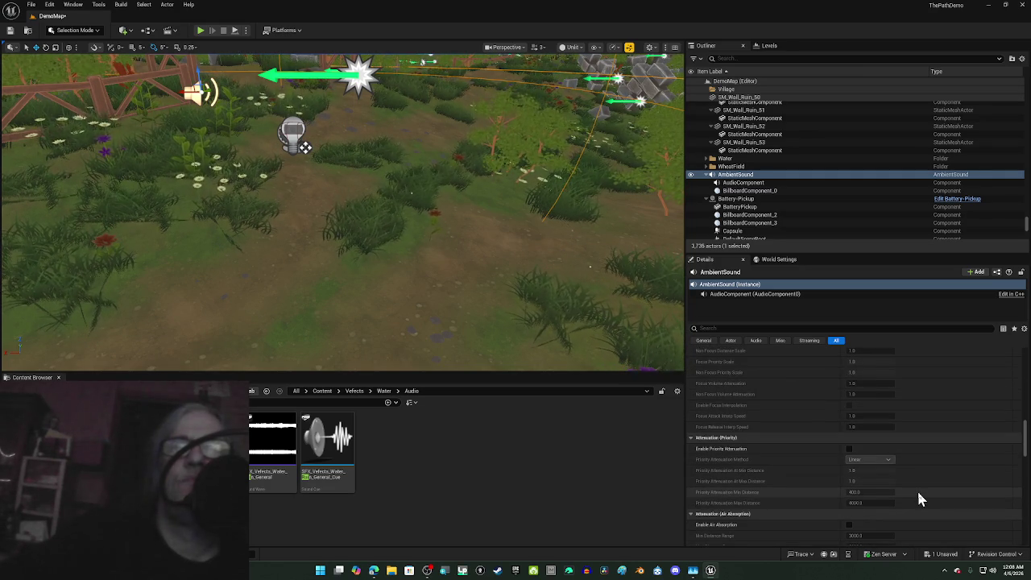
scroll(918, 494, "down", 4)
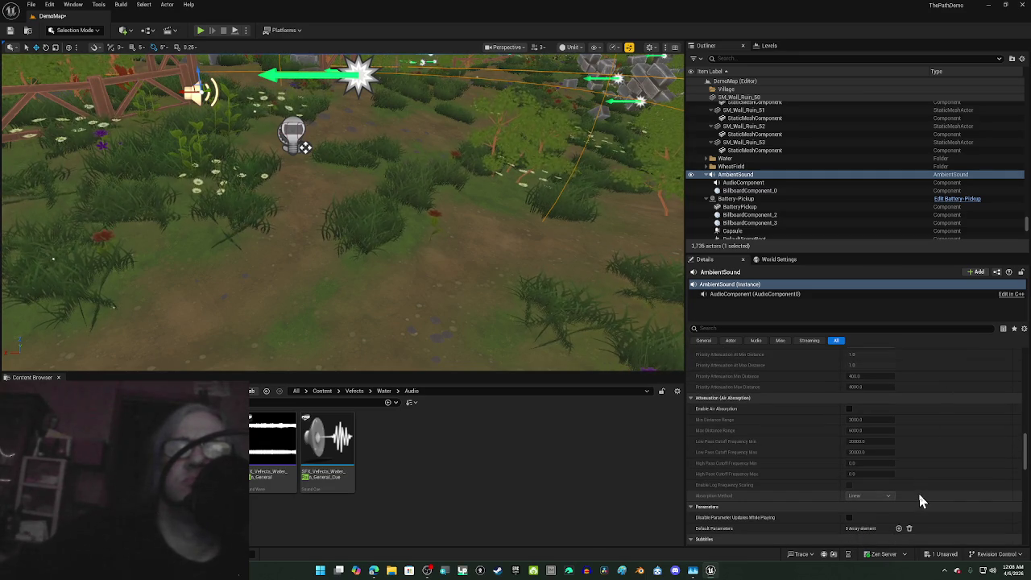
scroll(920, 500, "down", 2)
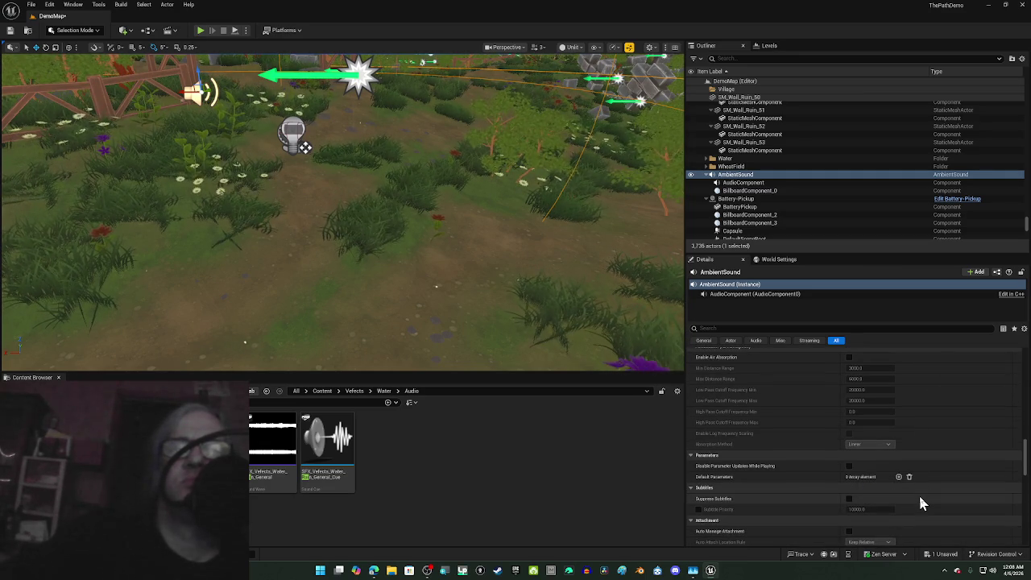
scroll(922, 504, "down", 3)
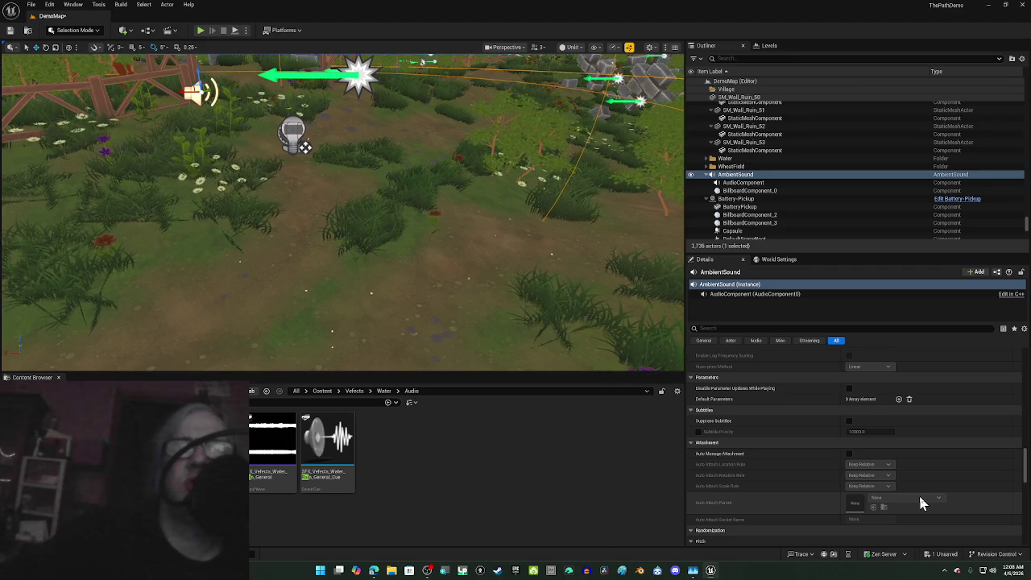
scroll(918, 493, "up", 7)
scroll(965, 466, "up", 10)
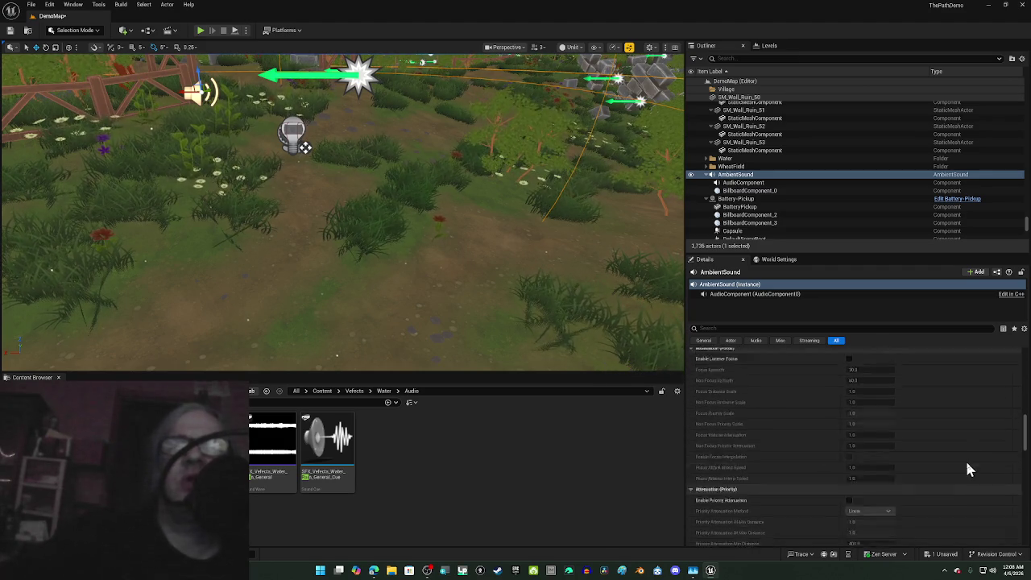
left_click(793, 295)
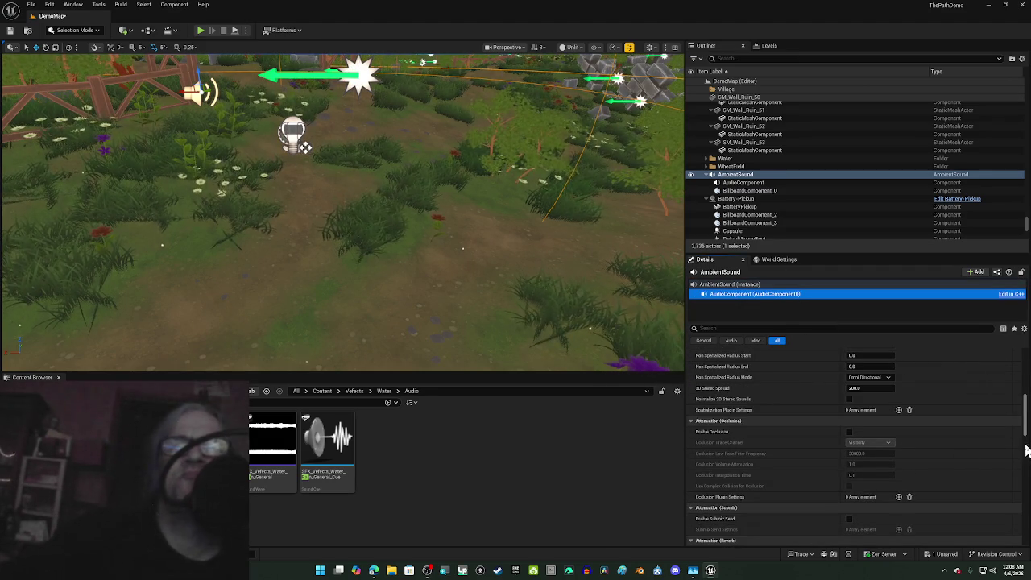
Step: Scroll the AudioComponent details up to Attenuation (Volume): inner radius ~659, falloff ~460
scroll(1019, 441, "up", 2)
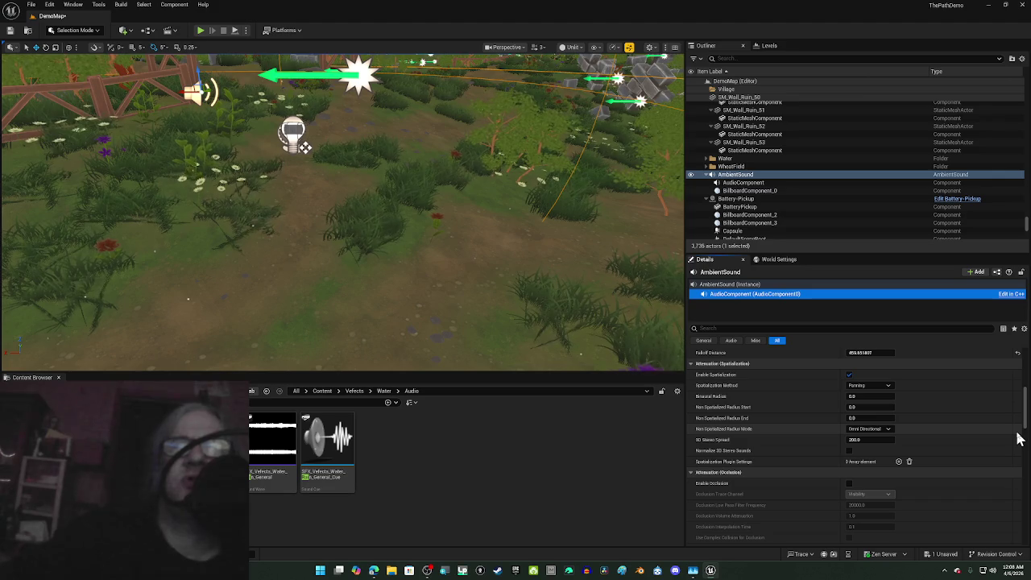
scroll(1018, 439, "up", 3)
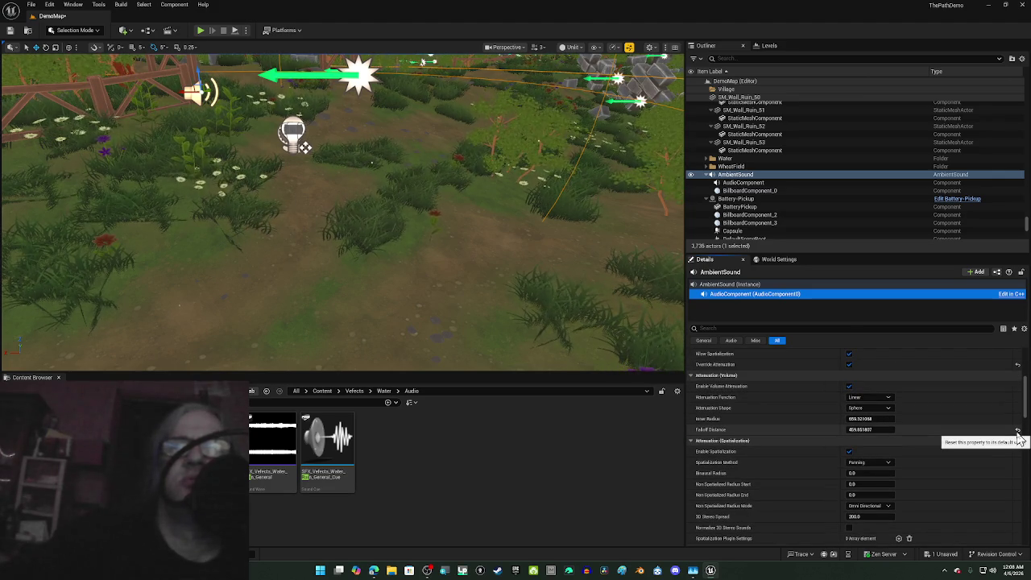
scroll(1019, 439, "up", 3)
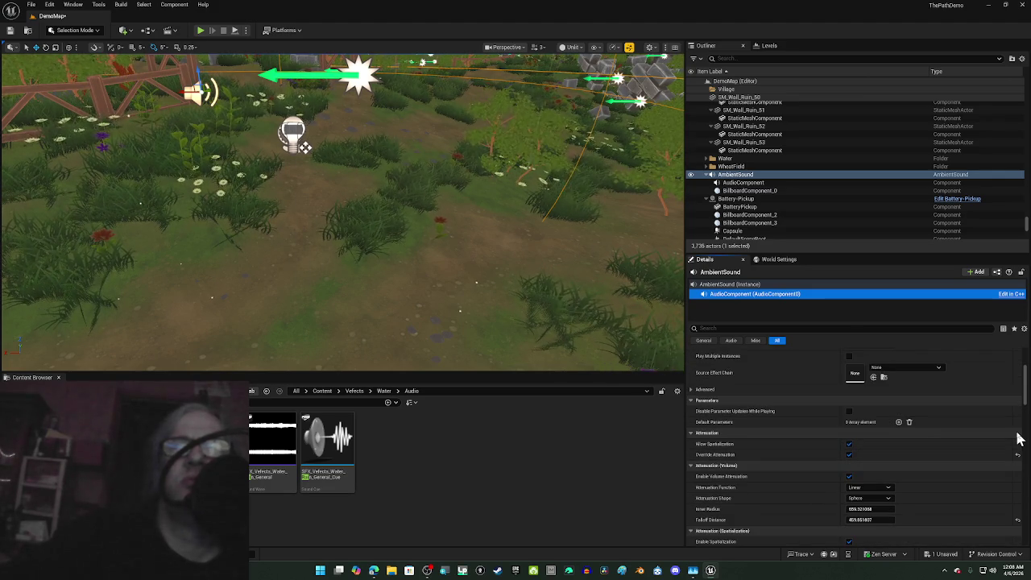